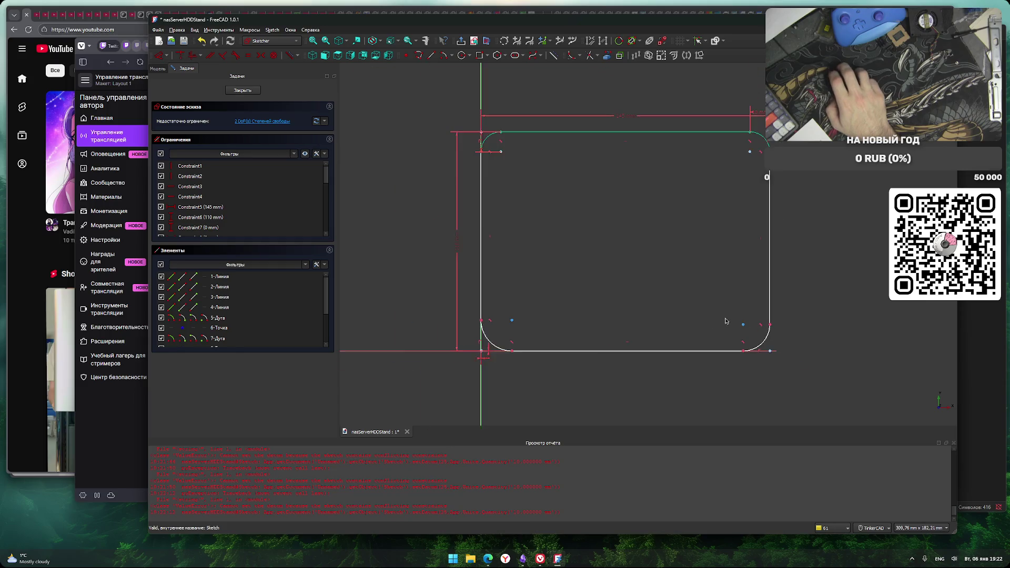
Delete the bottom-right corner arc and its constraint, undoing one wrong deletion
left_click(743, 324)
left_click(752, 266)
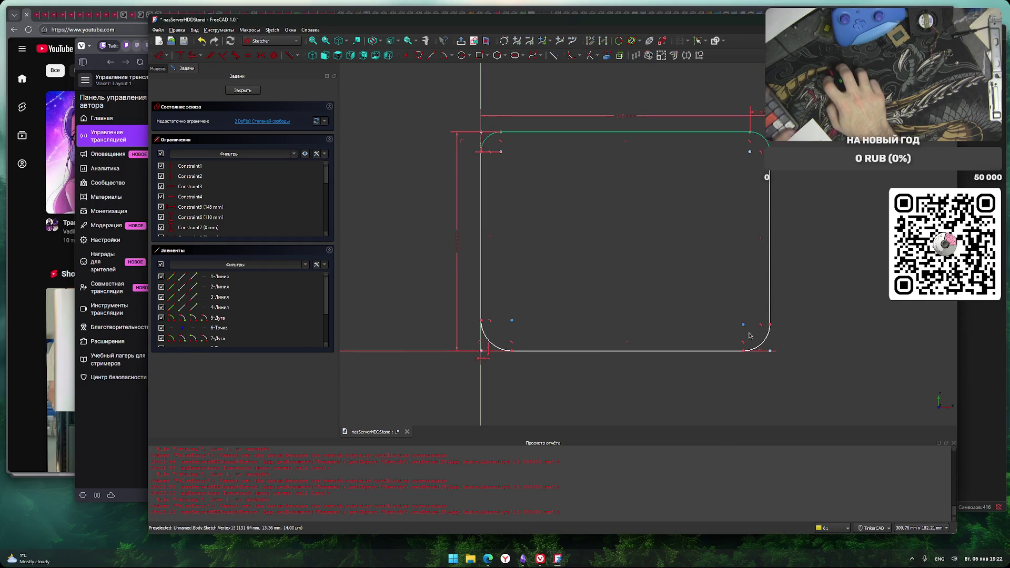
left_click(749, 325)
key("Delete")
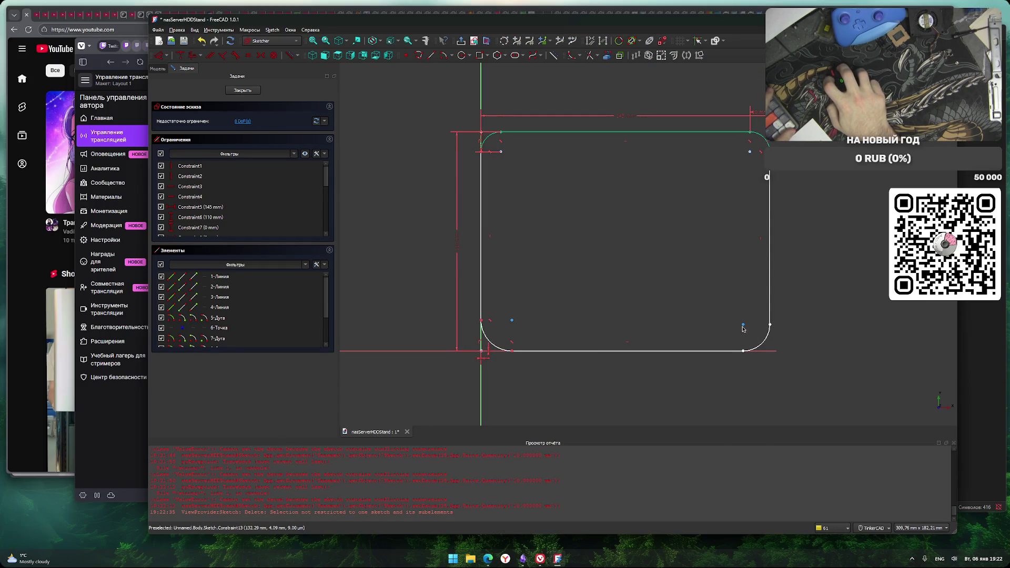
key("Delete")
key("Delete")
left_click(768, 336)
key("ctrl+z")
key("ctrl+z")
key("ctrl+z")
key("ctrl+z")
key("ctrl+z")
middle_click_drag(671, 244, 663, 240)
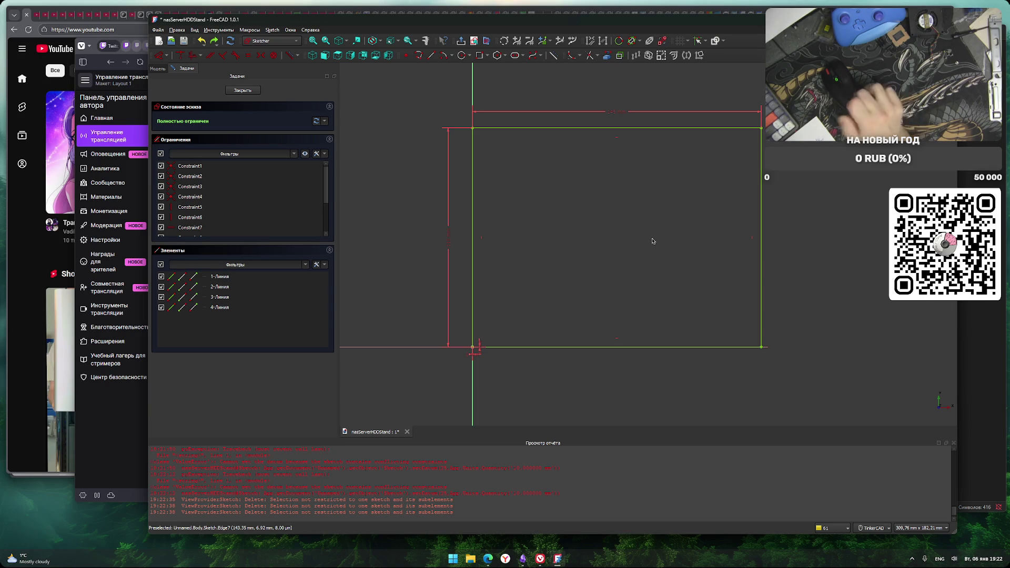
key("alt+Tab")
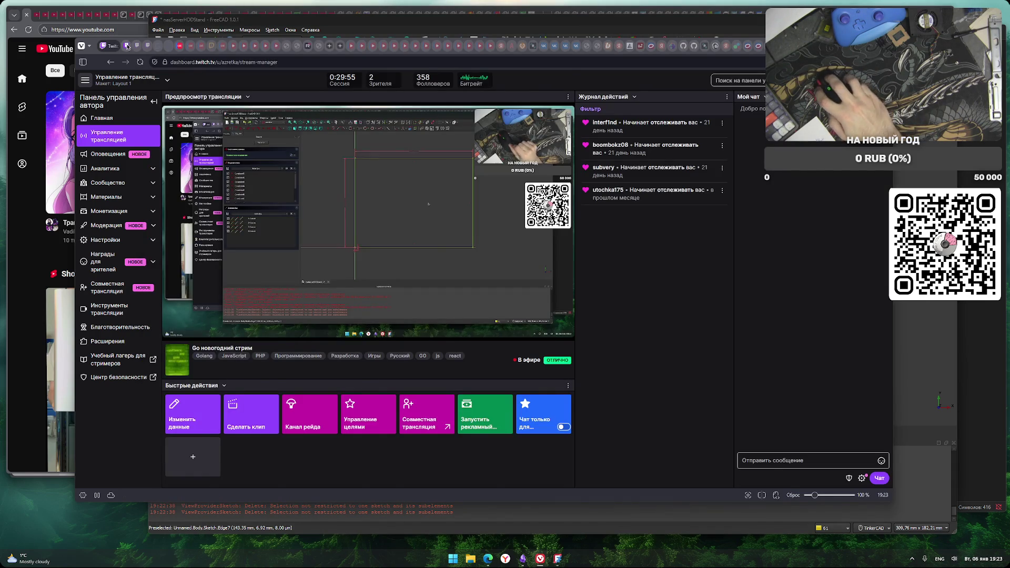
key("ctrl+Tab")
key("F5")
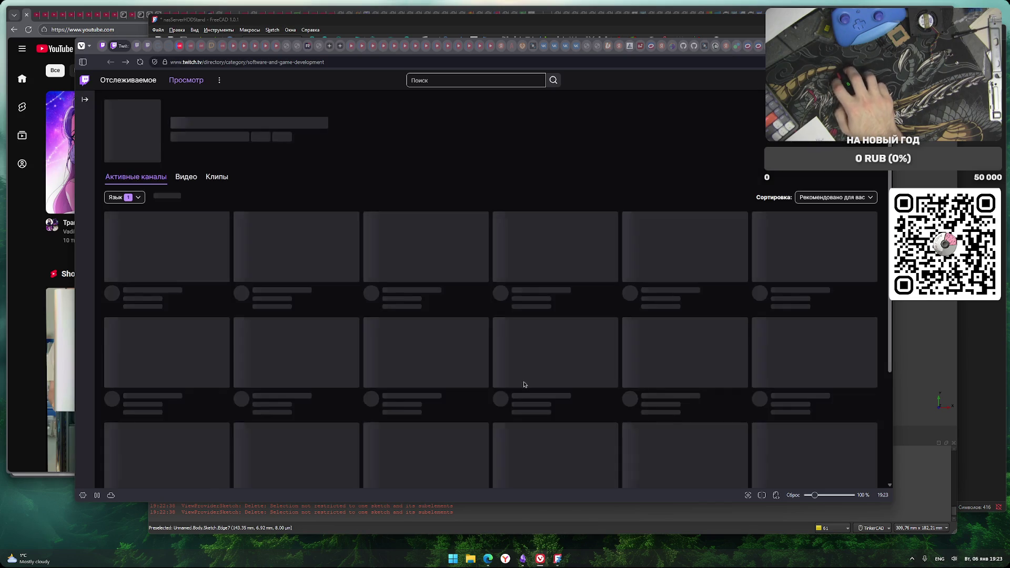
scroll(561, 432, "down", 3)
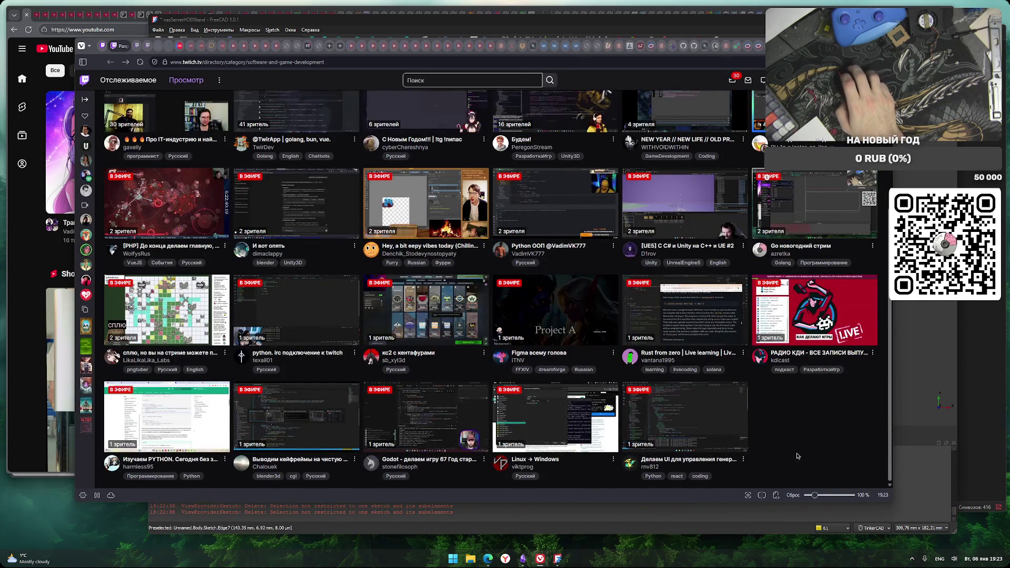
scroll(789, 454, "up", 3)
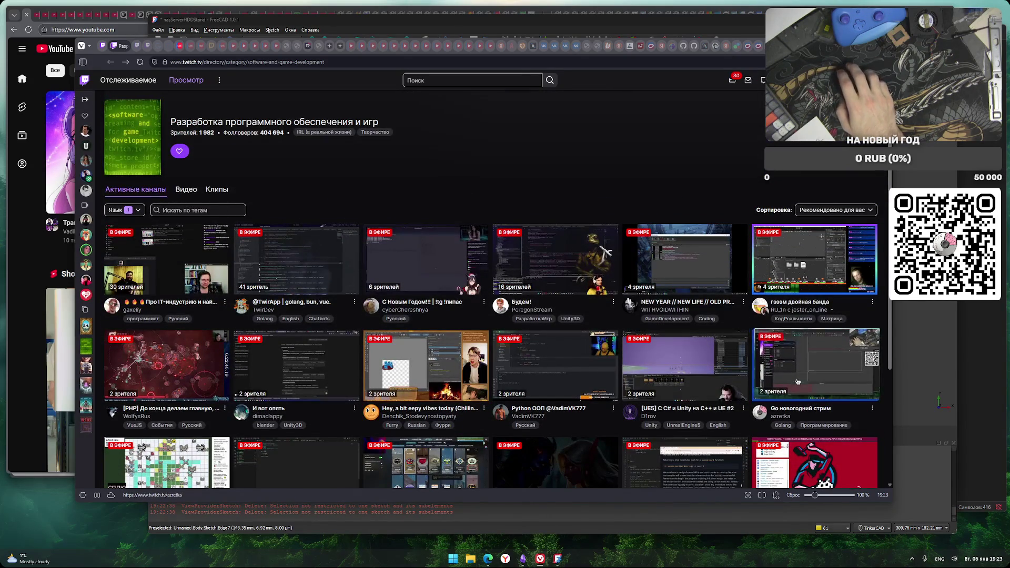
left_click(103, 45)
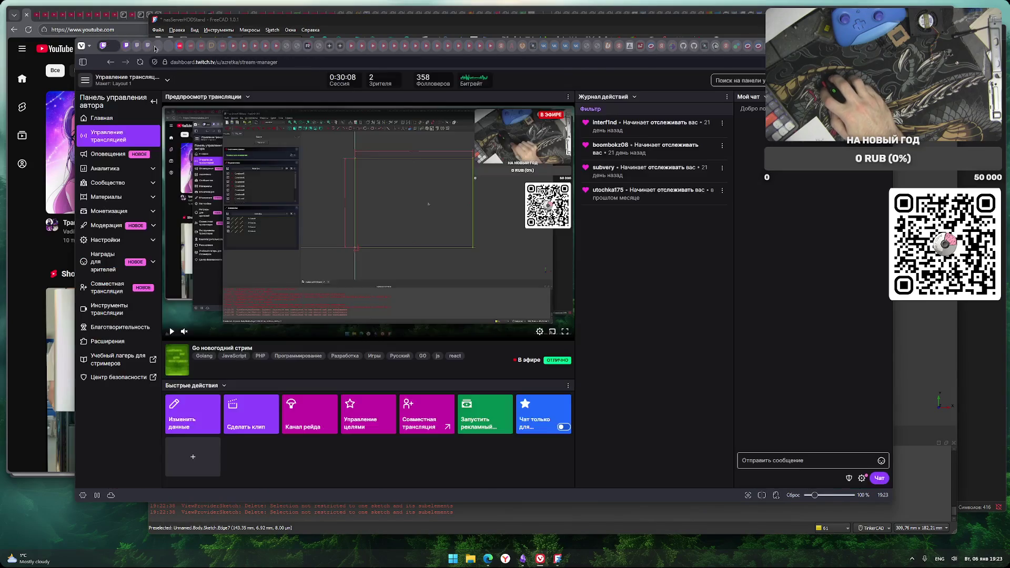
left_click(364, 20)
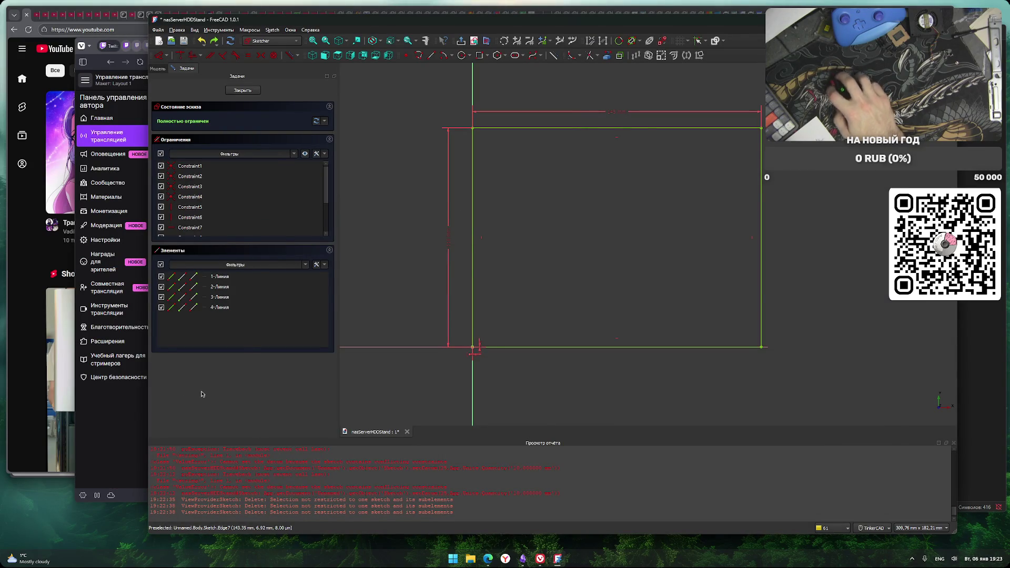
left_click(103, 377)
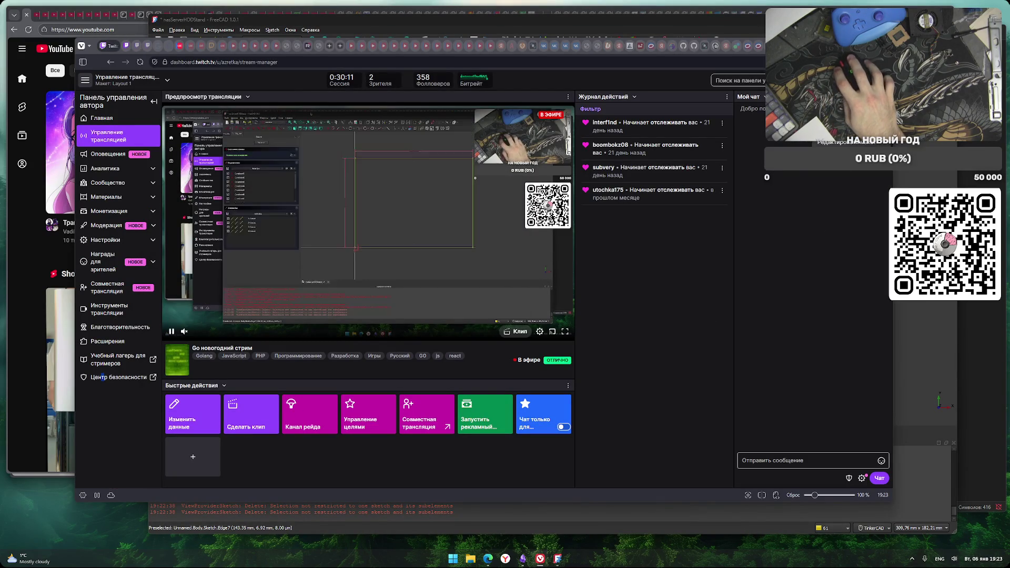
key("alt+Tab")
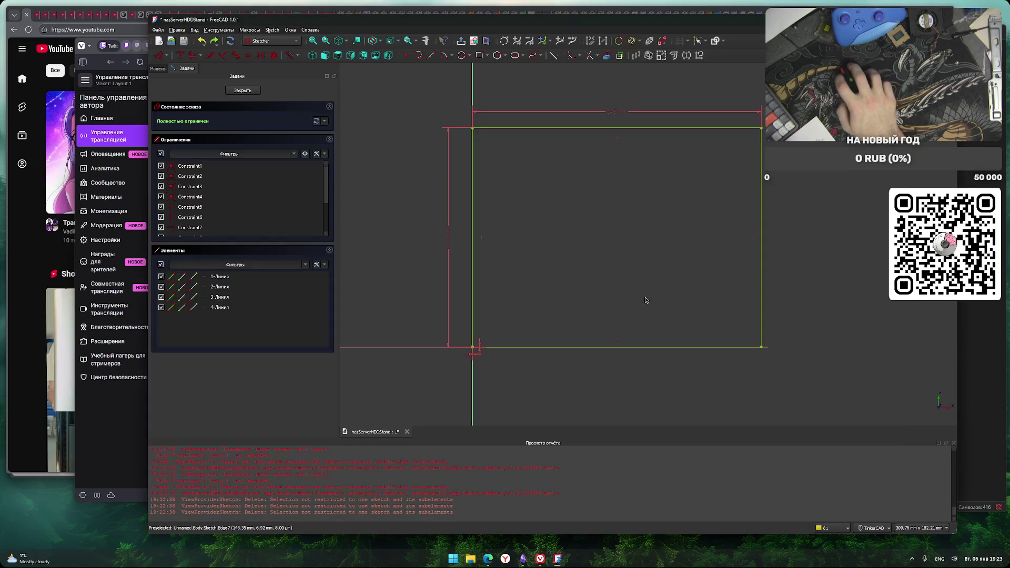
scroll(609, 263, "up", 3)
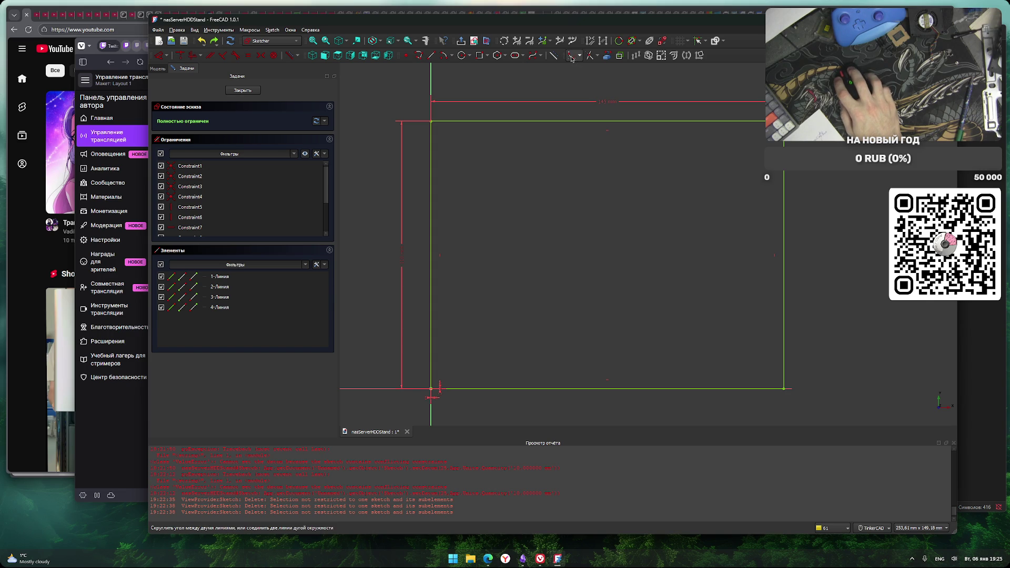
Fillet the rectangle's left corners with the Sketcher fillet tool
left_click(572, 58)
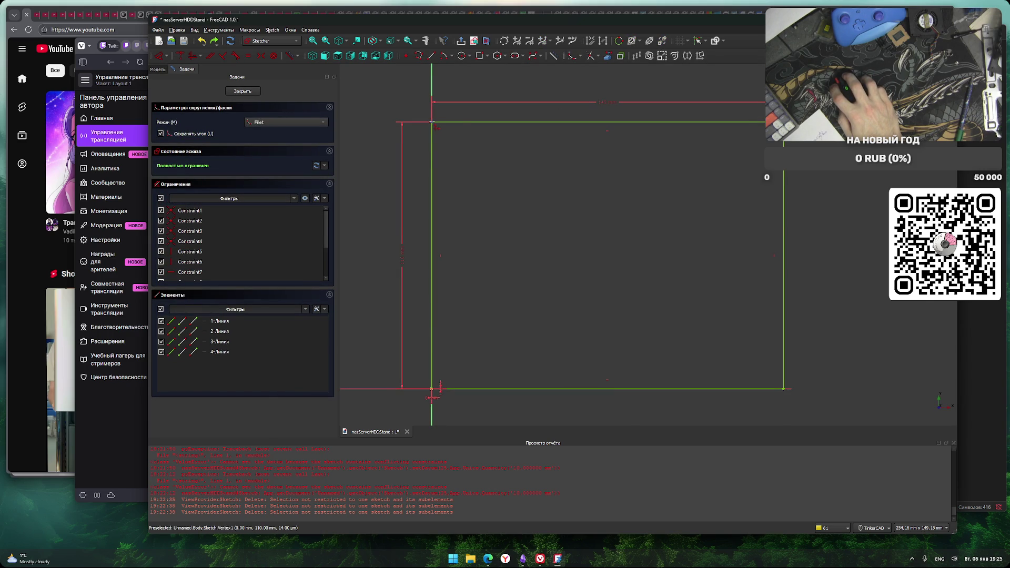
left_click(433, 124)
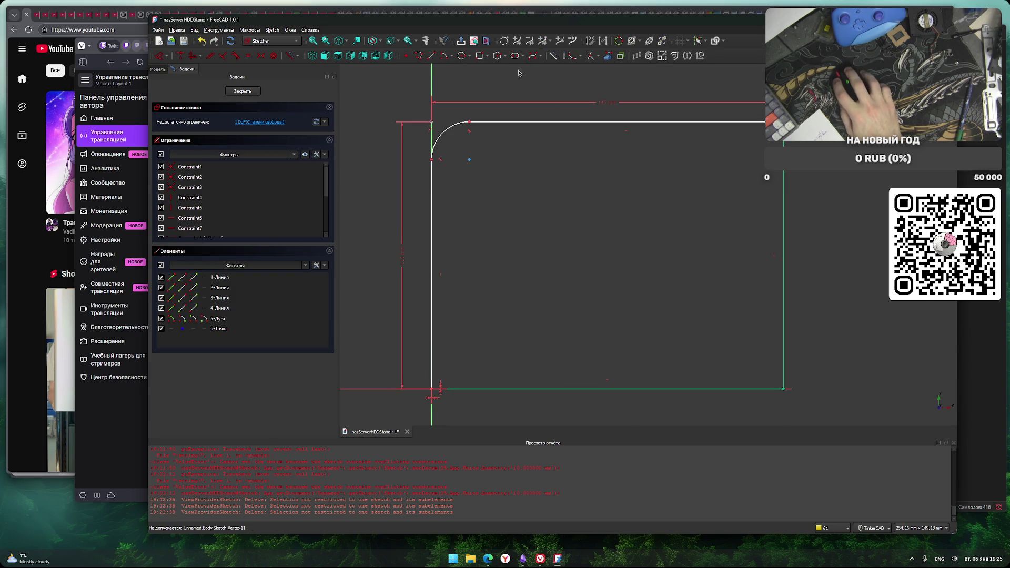
left_click(572, 56)
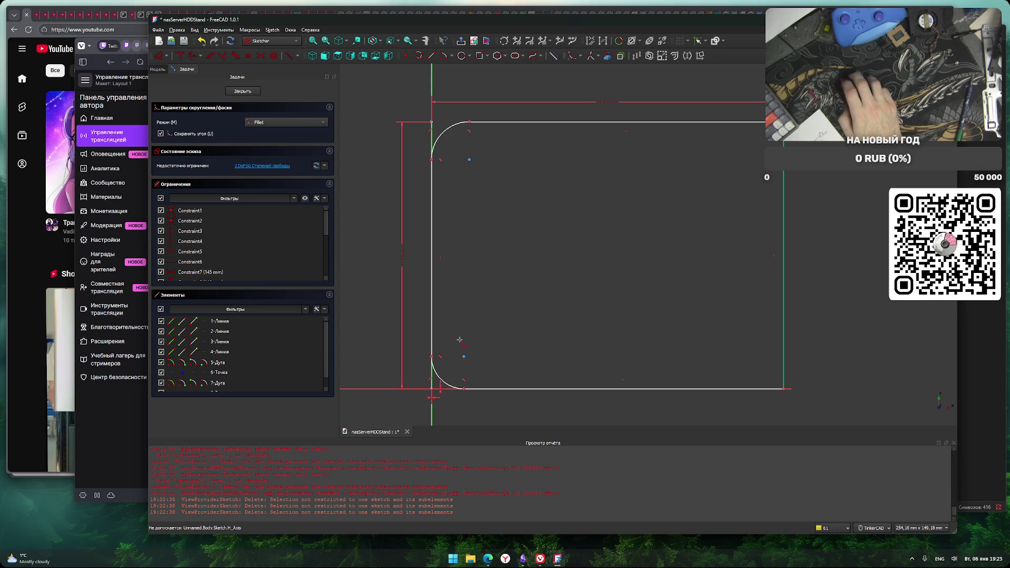
key("Escape")
key("v")
key("f")
middle_click_drag(461, 250, 478, 273)
scroll(478, 273, "up", 2)
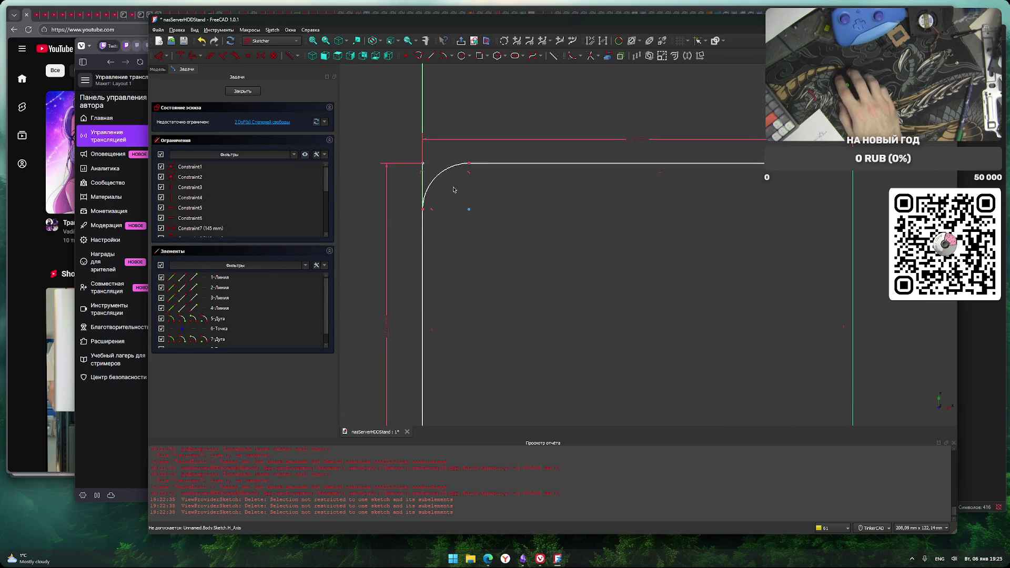
Constrain the top and bottom left corner arcs each with a 10 mm distance
left_click(470, 165)
left_click(470, 211)
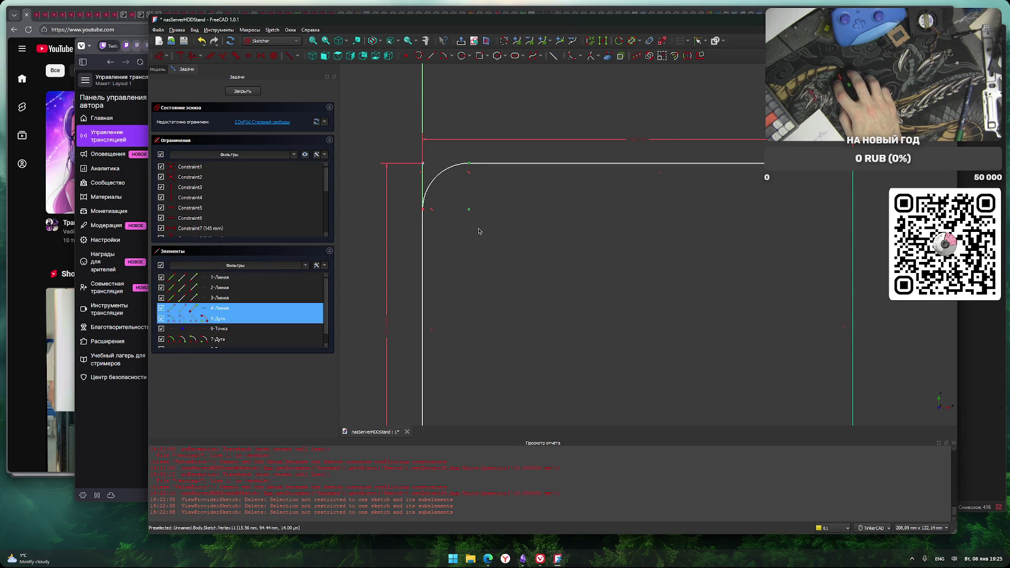
key("i")
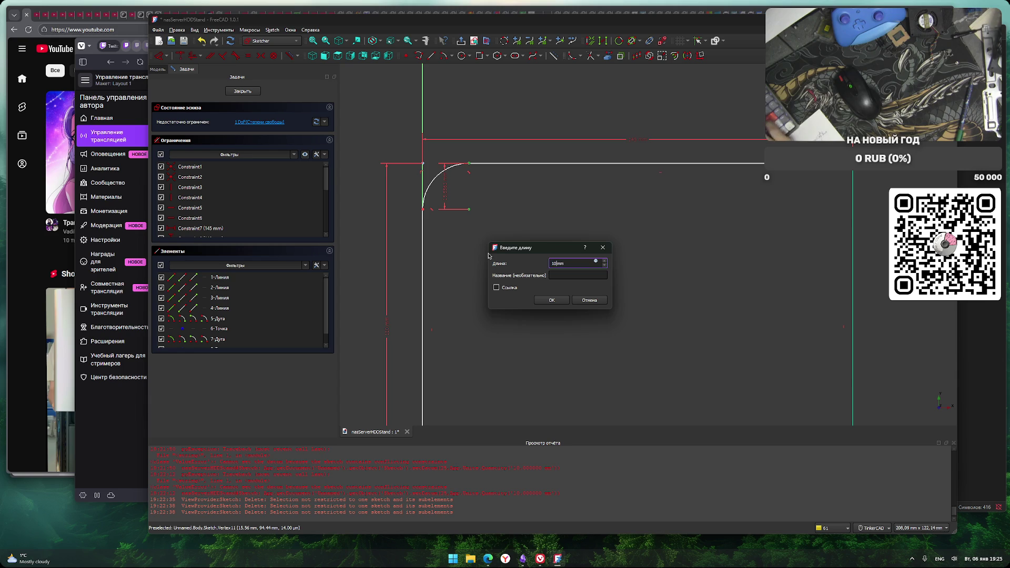
left_click(552, 300)
middle_click_drag(514, 266, 494, 225)
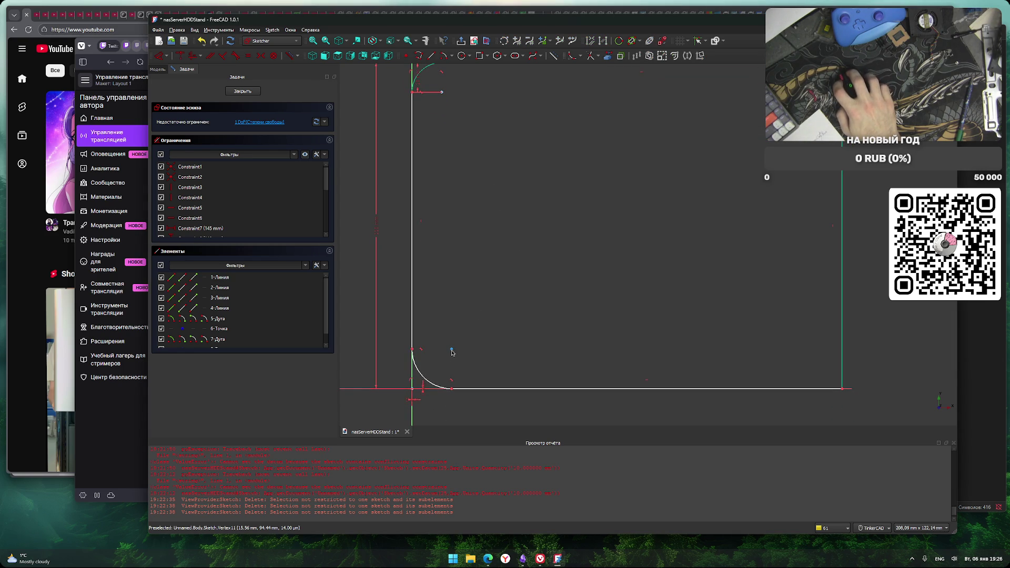
left_click(451, 350)
left_click(451, 388)
type("kd10")
key("Return")
scroll(584, 232, "down", 4)
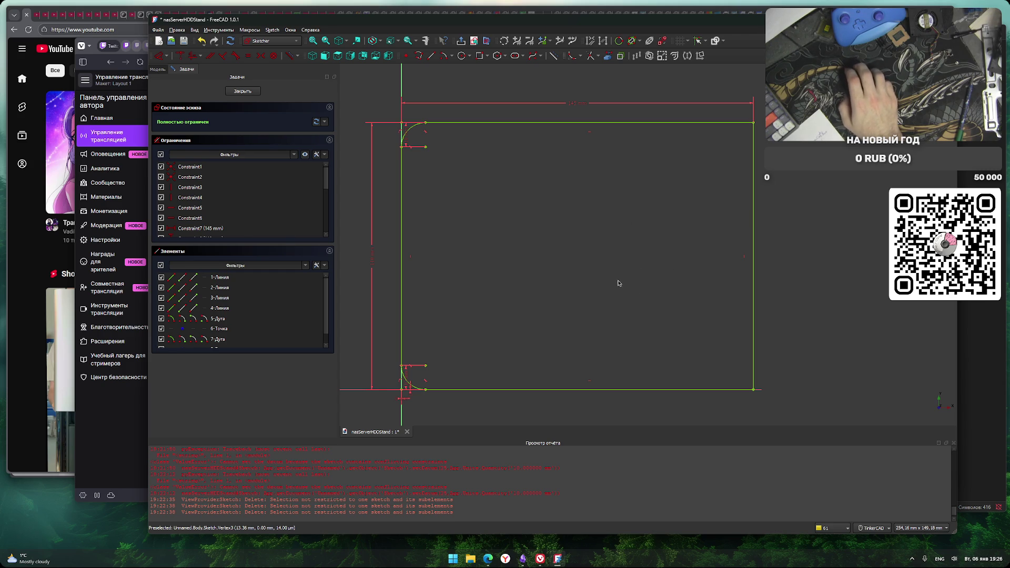
middle_click_drag(638, 270, 634, 261)
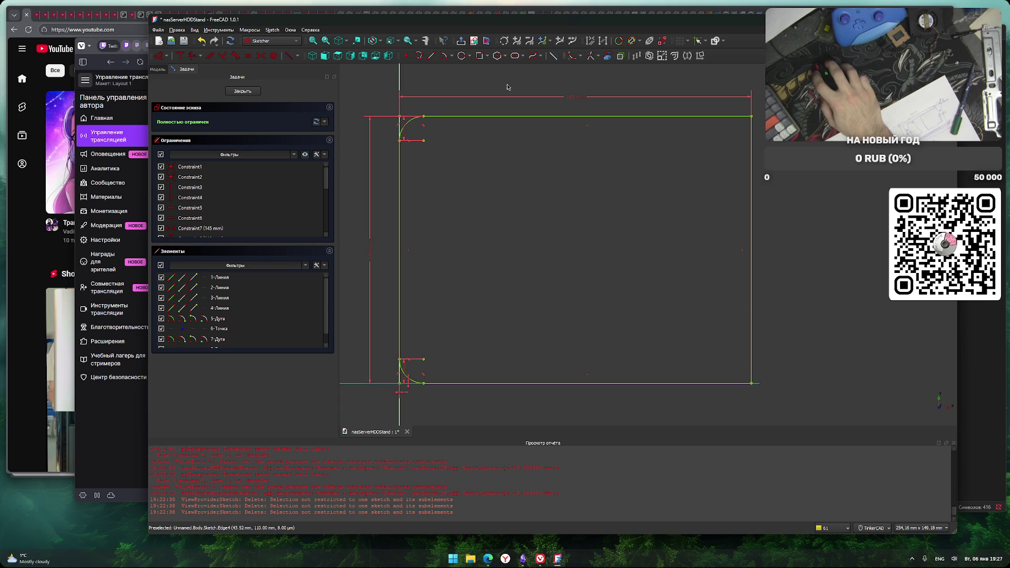
left_click(487, 57)
left_click(487, 57)
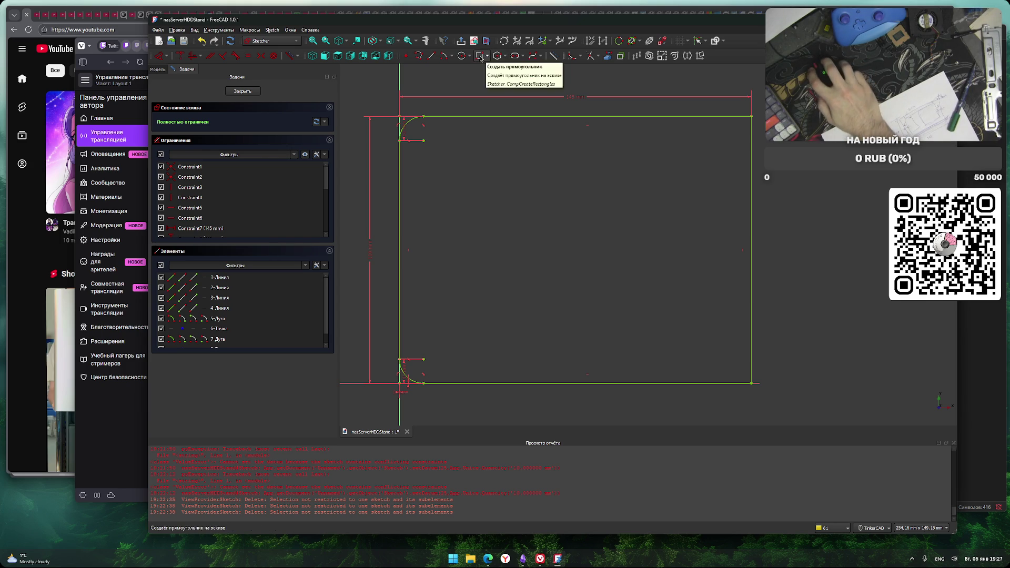
Draw a rectangle inside the plate outline near its left side
left_click(479, 56)
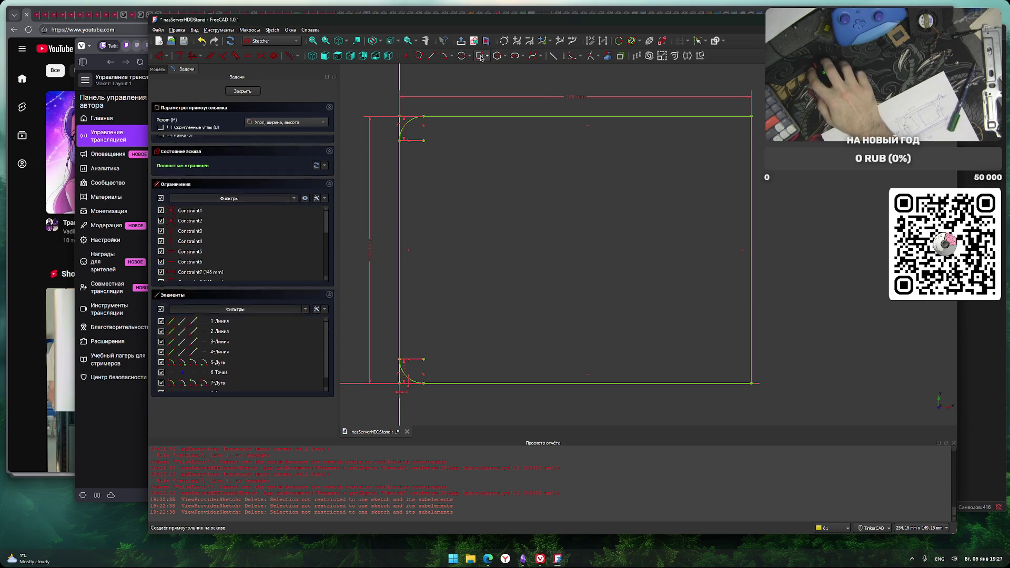
left_click(425, 150)
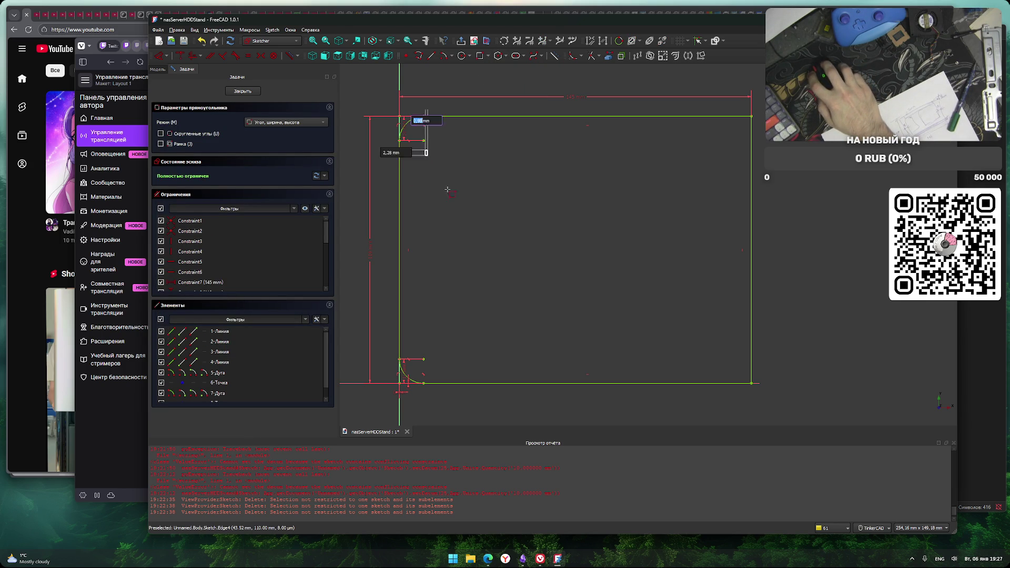
left_click(589, 341)
right_click(613, 274)
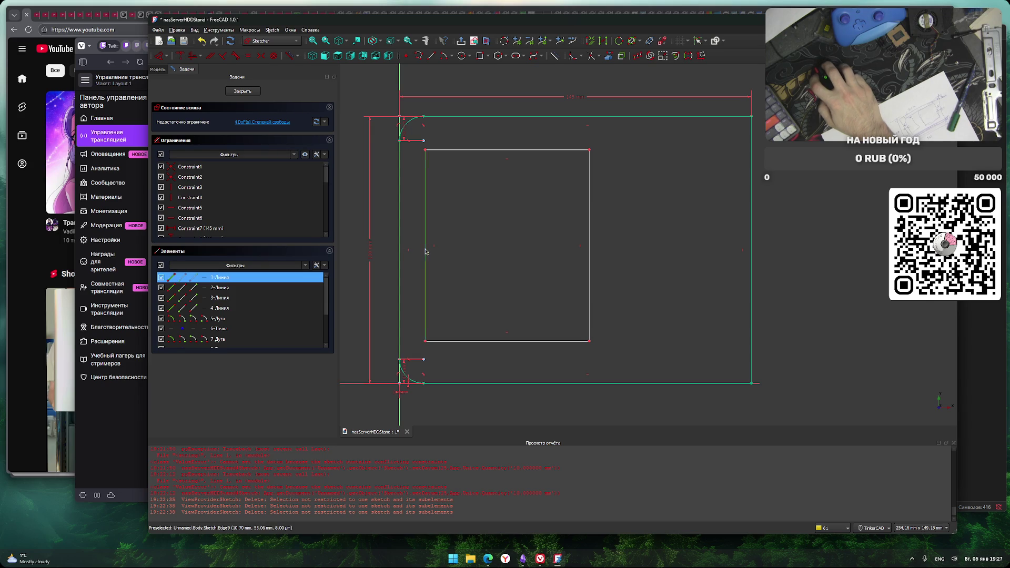
Attempt a horizontal distance constraint, then leave sketch editing
key("l")
key("l")
key("l")
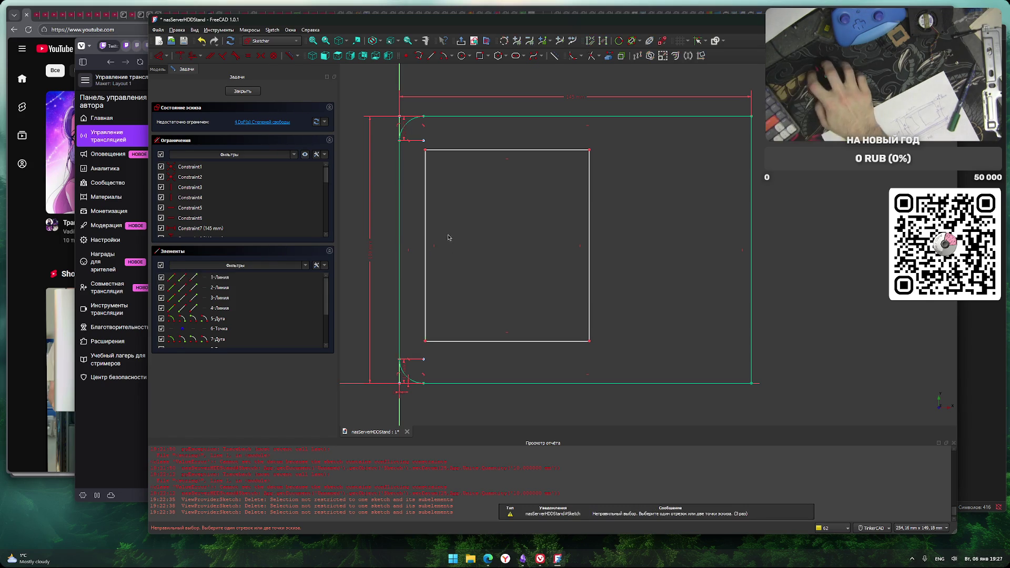
key("l")
key("l")
key("l")
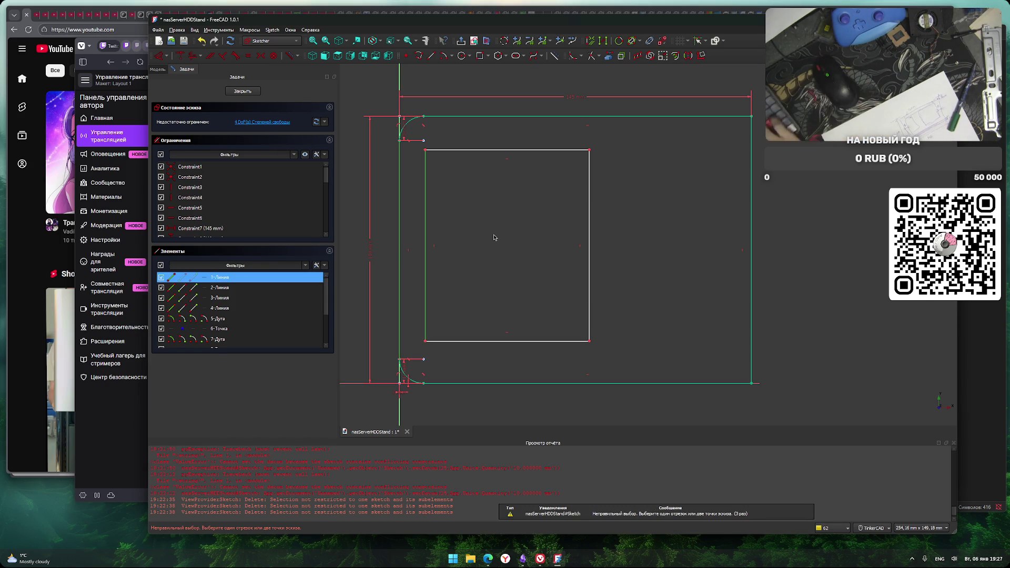
key("Escape")
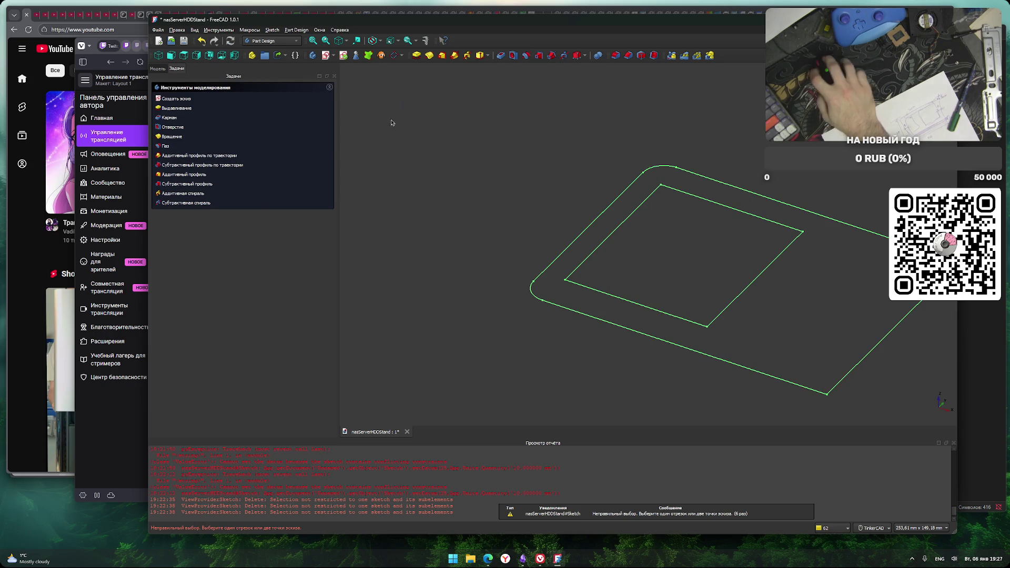
Open the plate sketch, try dimensioning the outline's left line, then leave the sketch
left_click(158, 69)
double_click(200, 109)
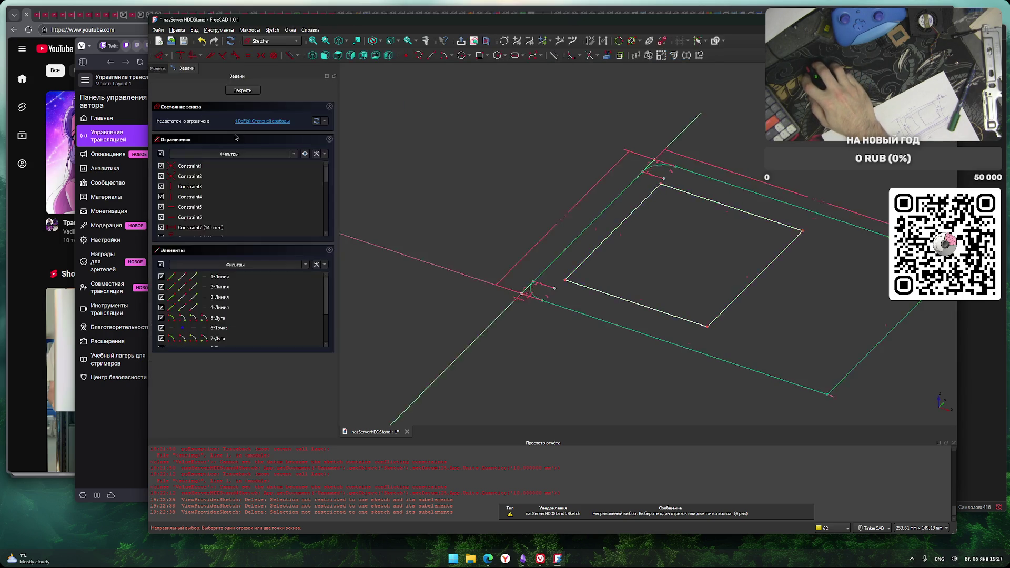
scroll(574, 181, "up", 2)
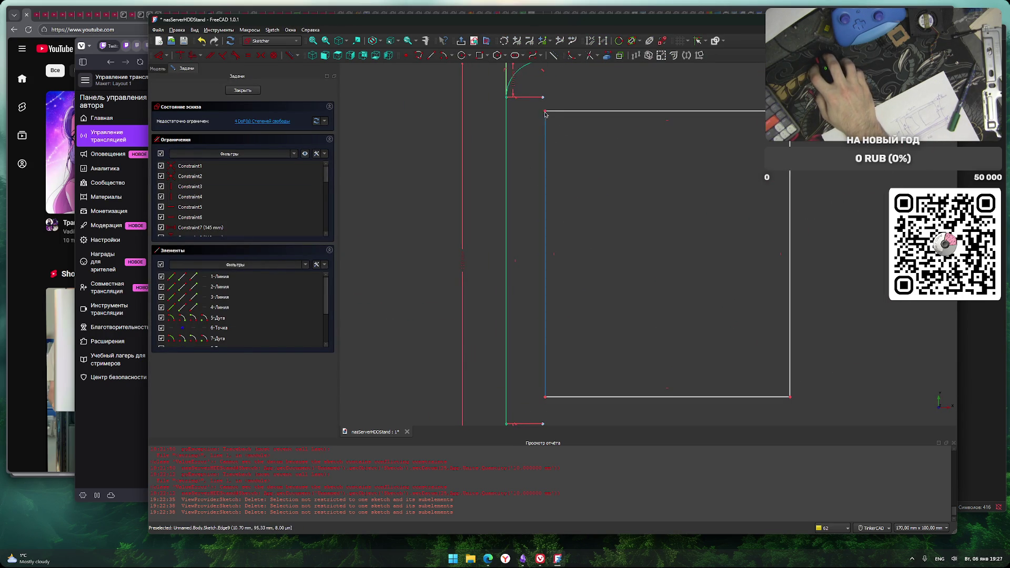
left_click(506, 152)
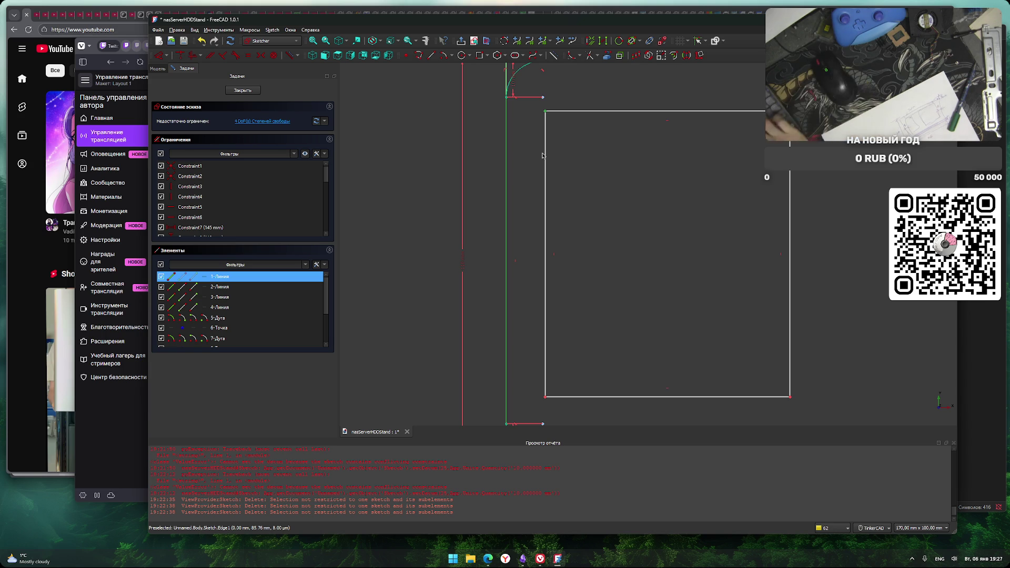
key("h")
key("Escape")
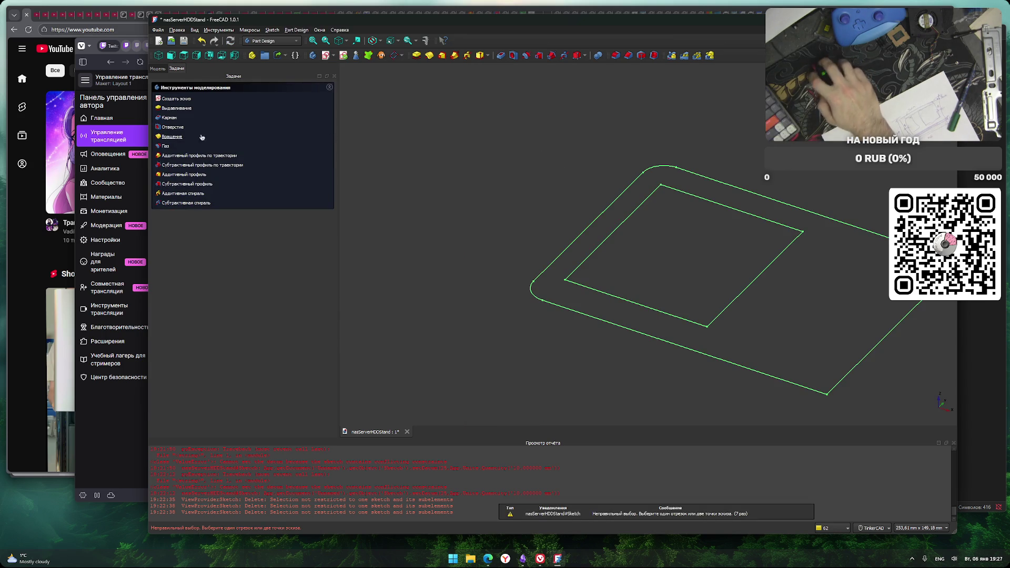
Reopen the sketch and try a distance between the rectangle's left edge and the outline's left line
double_click(195, 111)
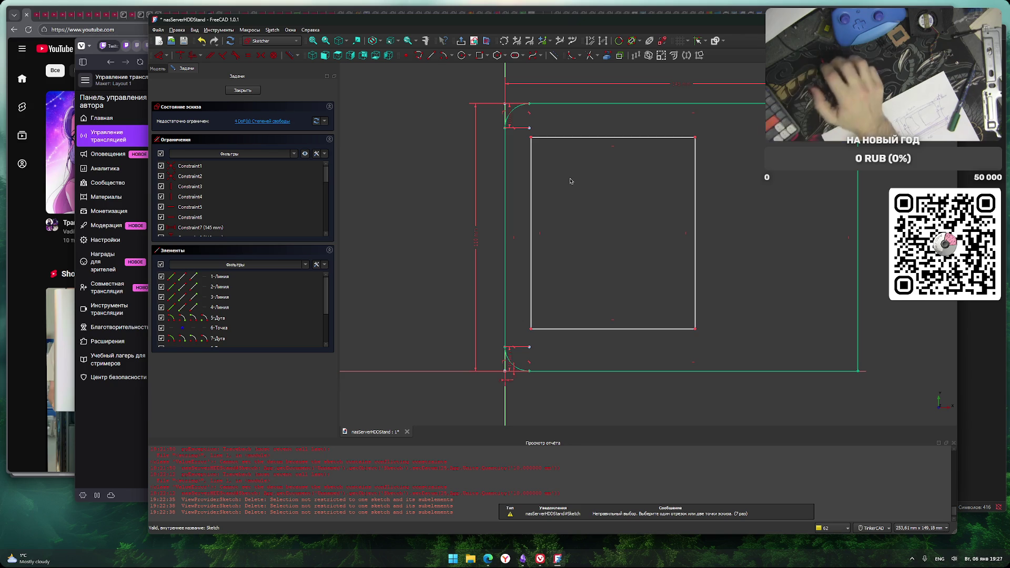
scroll(595, 216, "up", 3)
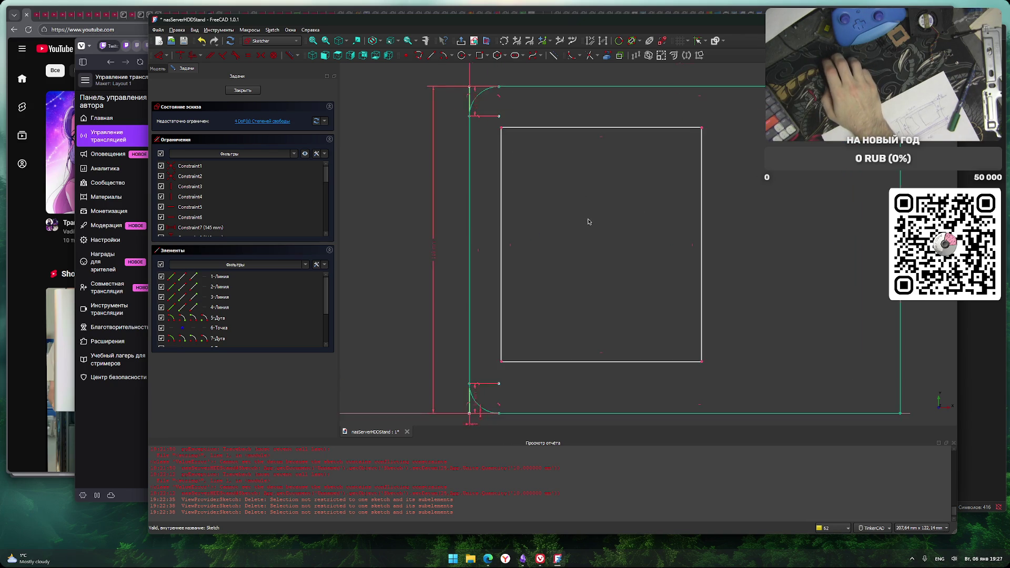
left_click(517, 290)
left_click(484, 291)
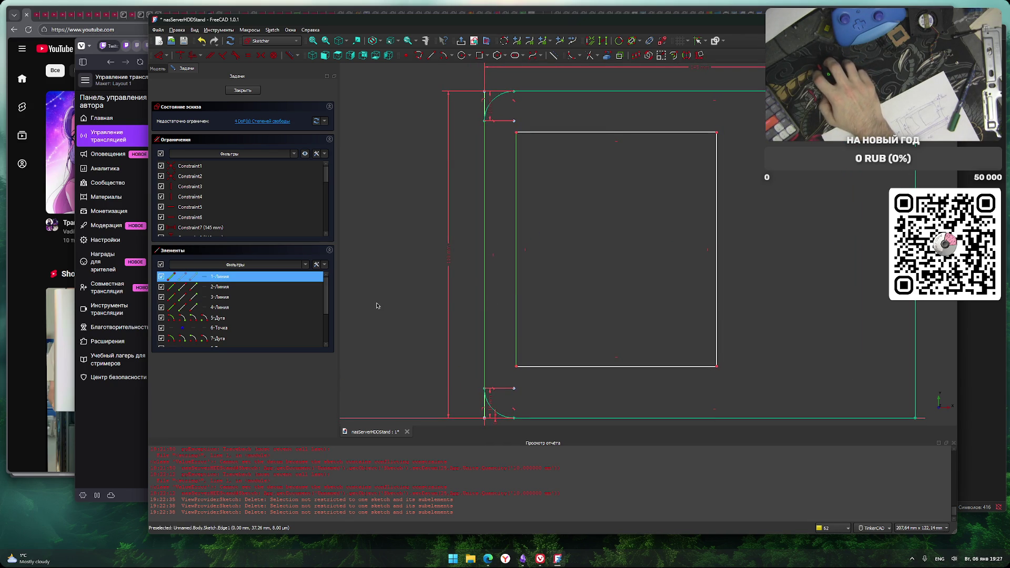
key("i")
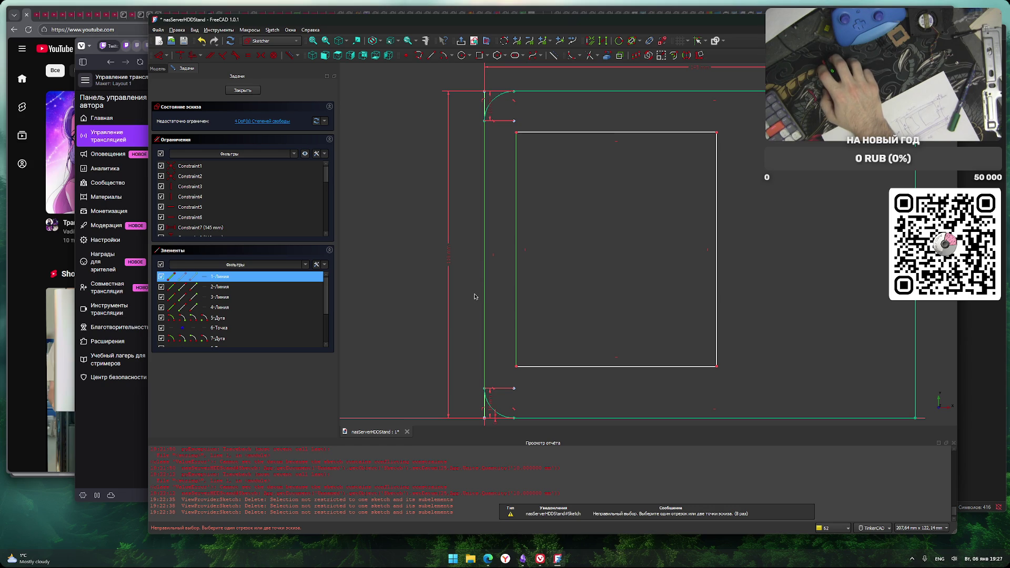
left_click(504, 290)
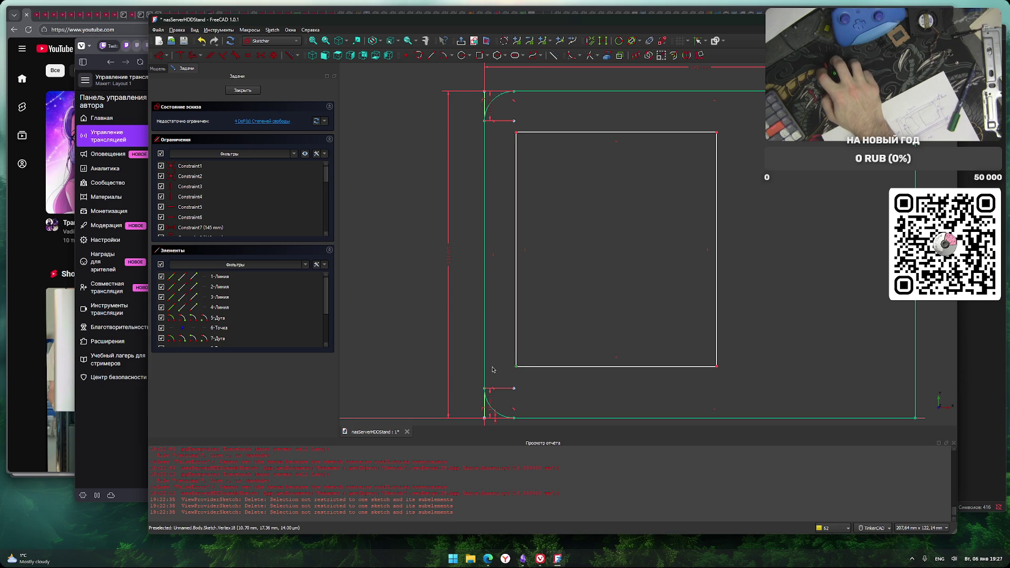
left_click(495, 335)
key("h")
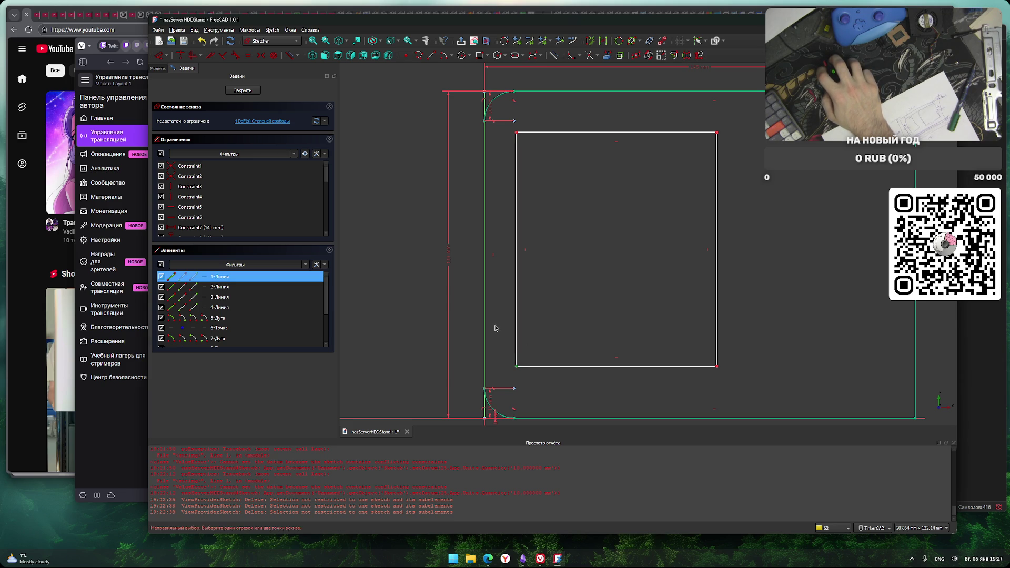
key("Escape")
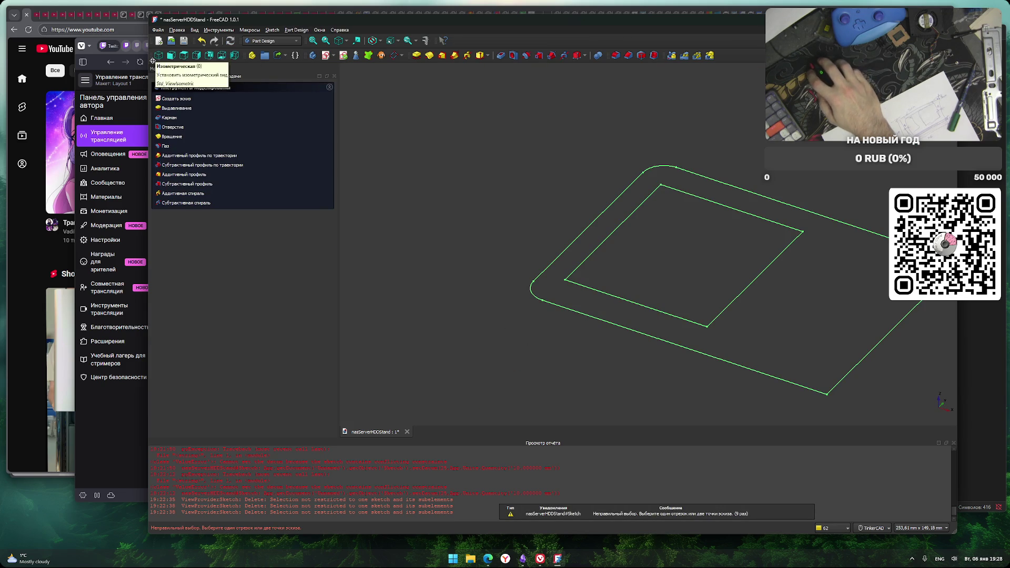
Reopen the plate sketch and center the inner rectangle in view
left_click(157, 69)
double_click(197, 109)
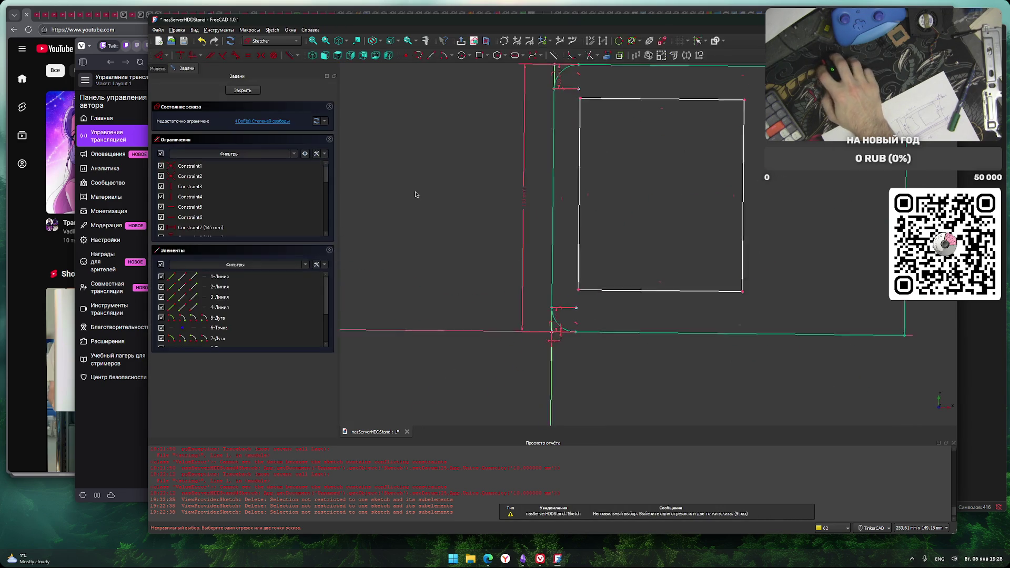
scroll(551, 191, "up", 3)
middle_click_drag(550, 191, 526, 205)
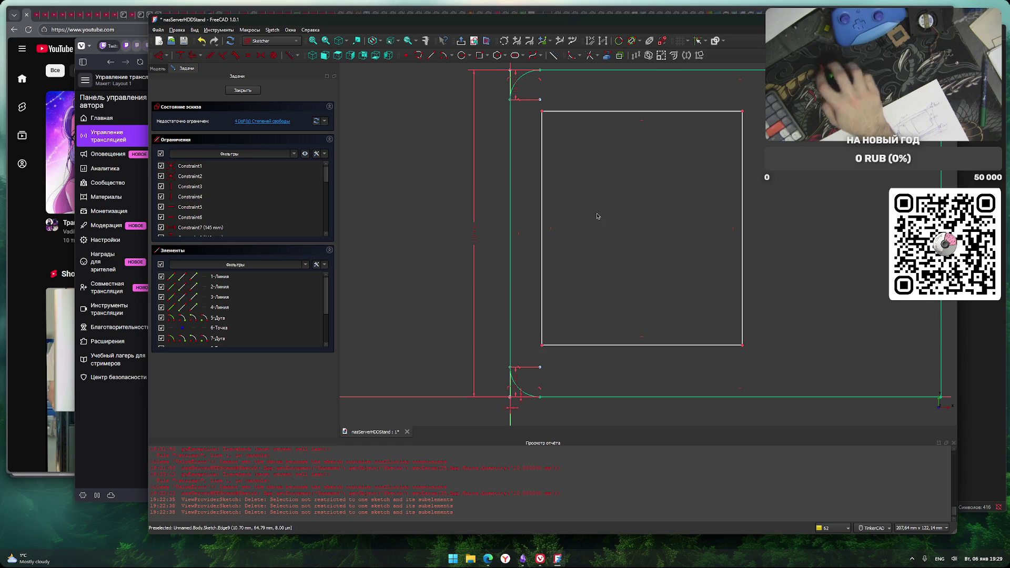
Constrain the inner rectangle's height to 53 mm between its right corners
left_click(636, 112)
left_click(654, 346)
key("i")
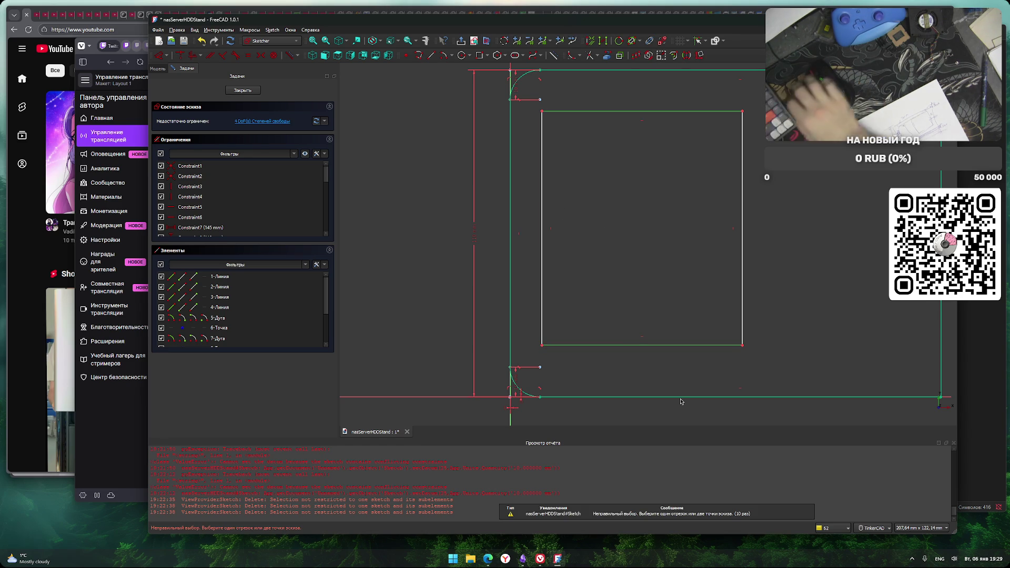
left_click(801, 313)
left_click(743, 111)
left_click(743, 346)
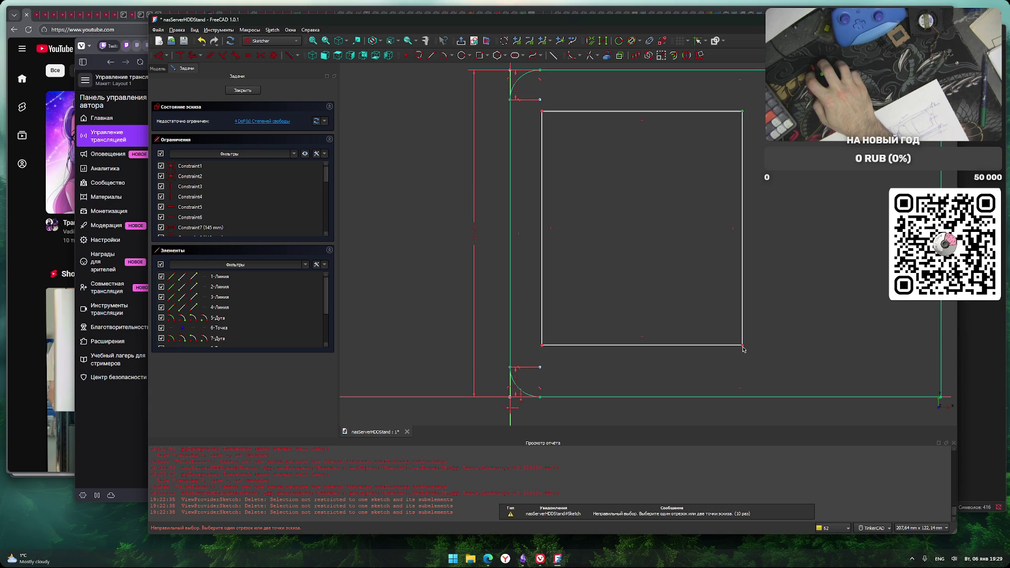
type("i")
type("53")
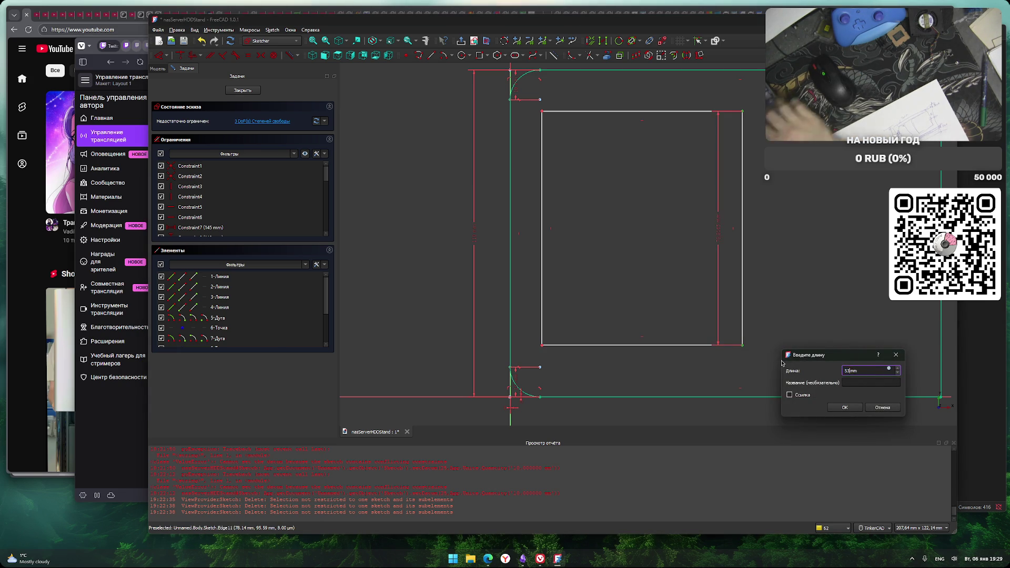
left_click(845, 407)
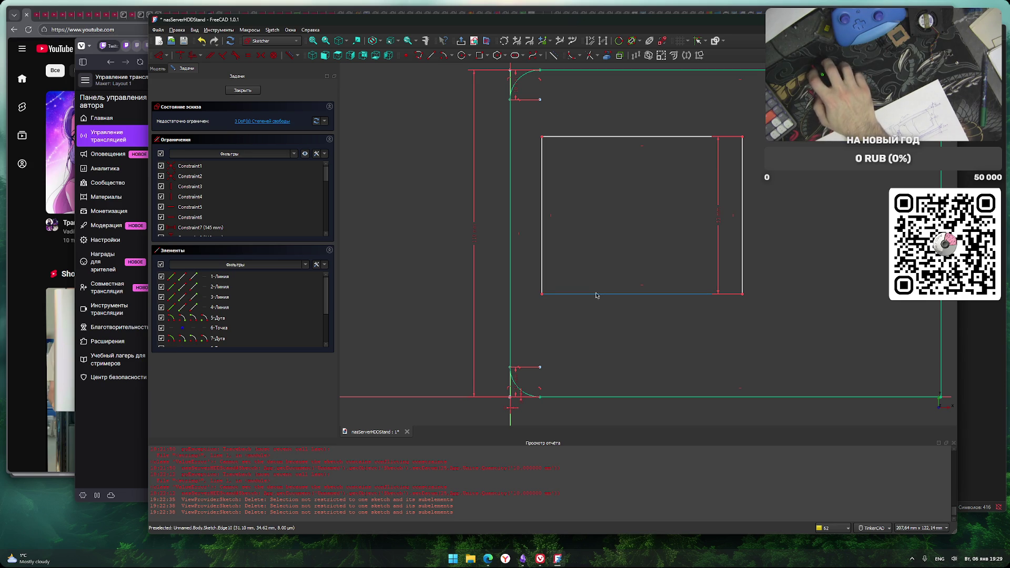
Place the rectangle's left edge 13 mm from the outline's left line
left_click(518, 247)
left_click(547, 158)
type("l")
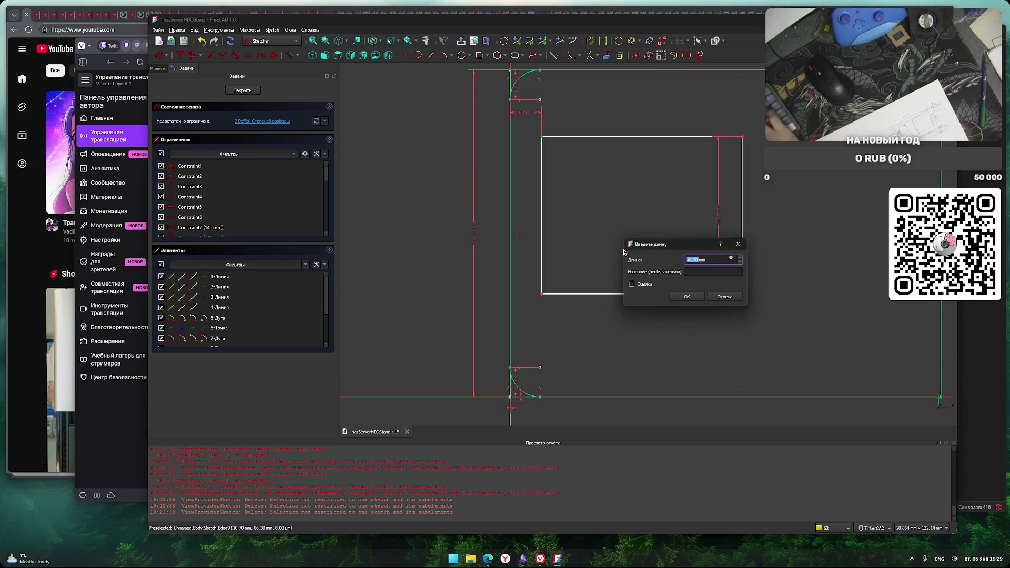
type("13")
key("Return")
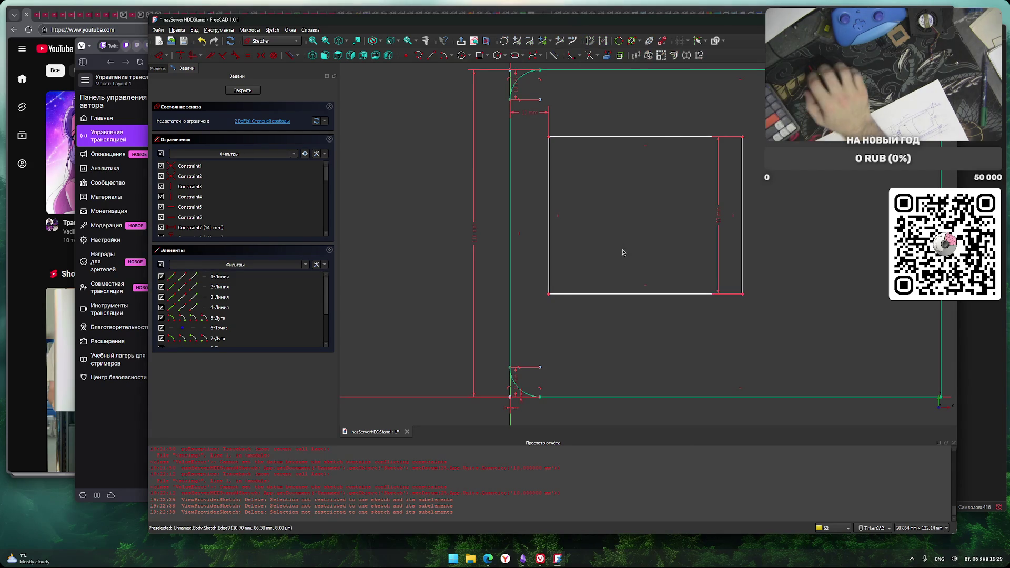
middle_click_drag(613, 241, 598, 247)
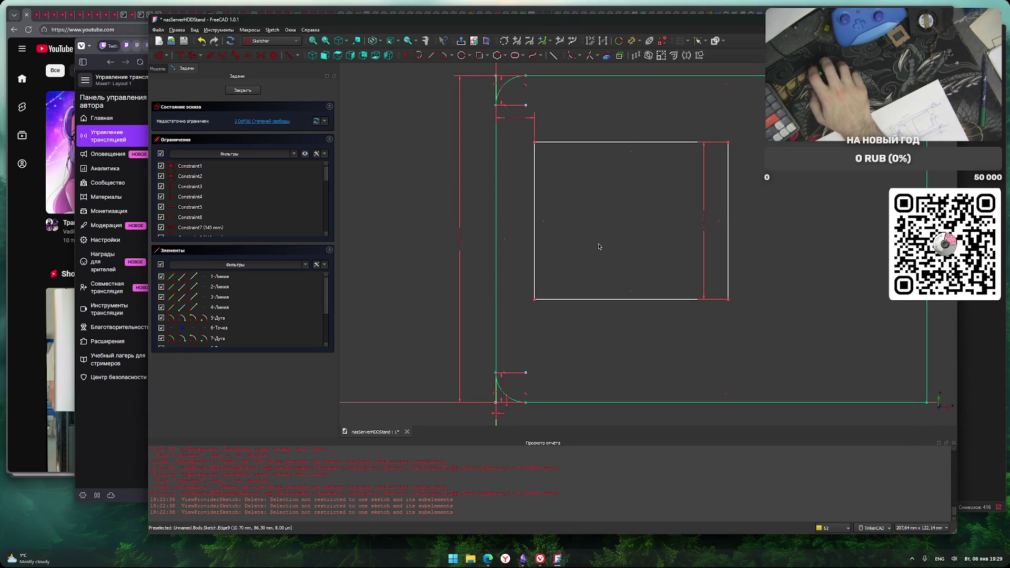
Add a 30 mm horizontal width constraint to the inner rectangle using the LH shortcut
middle_click_drag(681, 257, 632, 284)
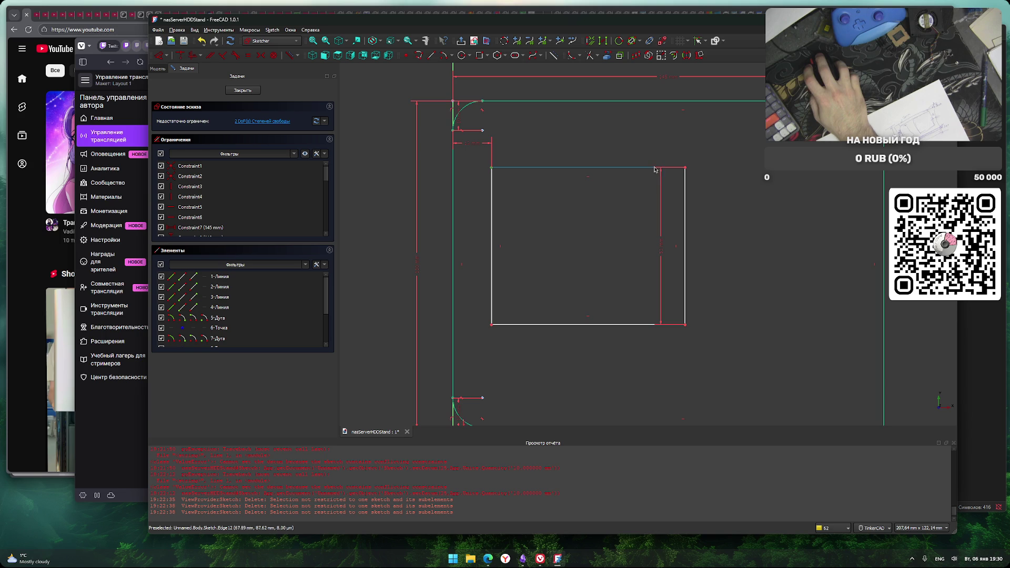
scroll(655, 168, "up", 4)
scroll(589, 221, "down", 3)
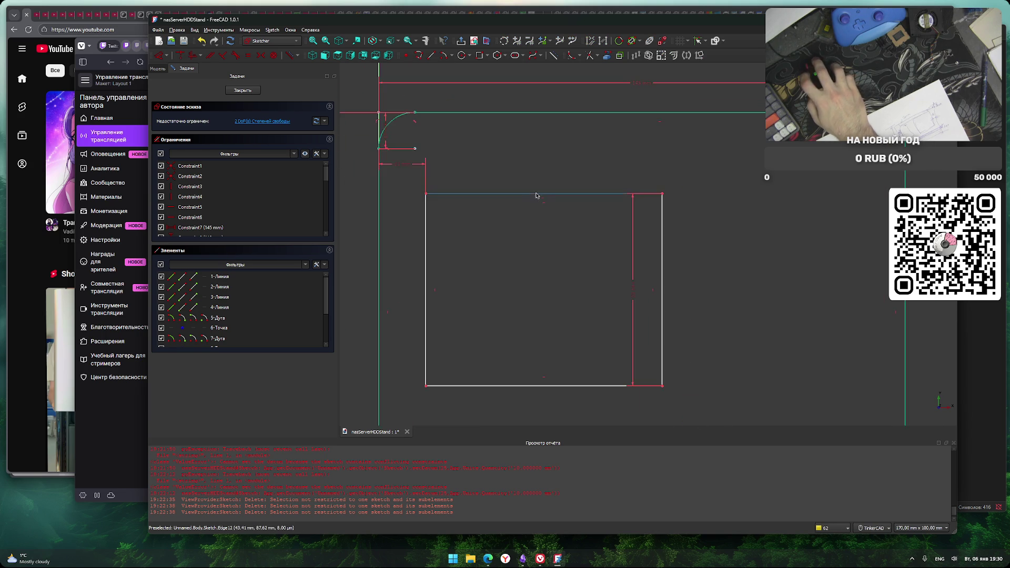
type("lh80")
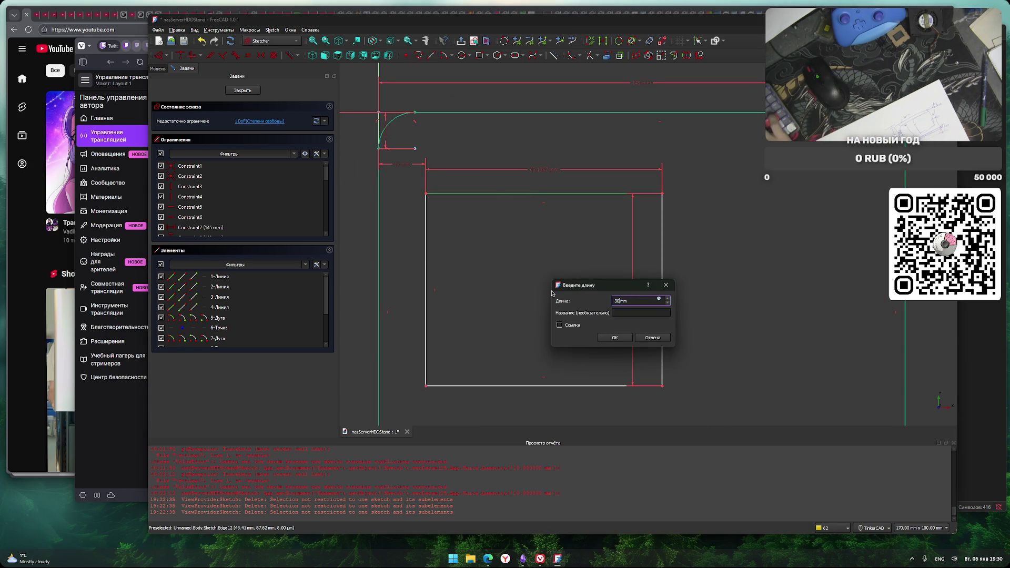
key("Return")
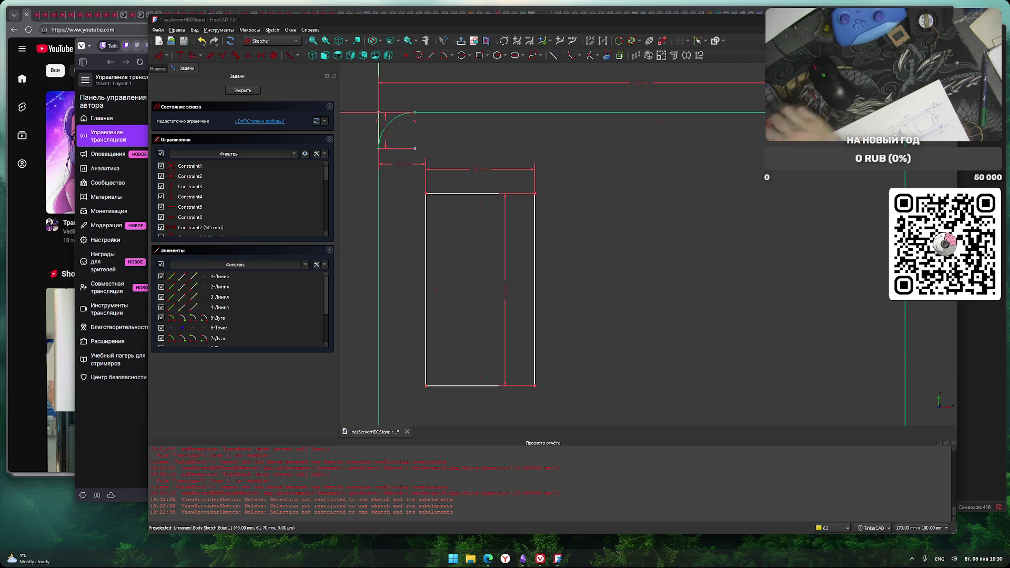
Drag the height dimension to the rectangle's right side, zoom out, and close the sketch
key("alt+shift")
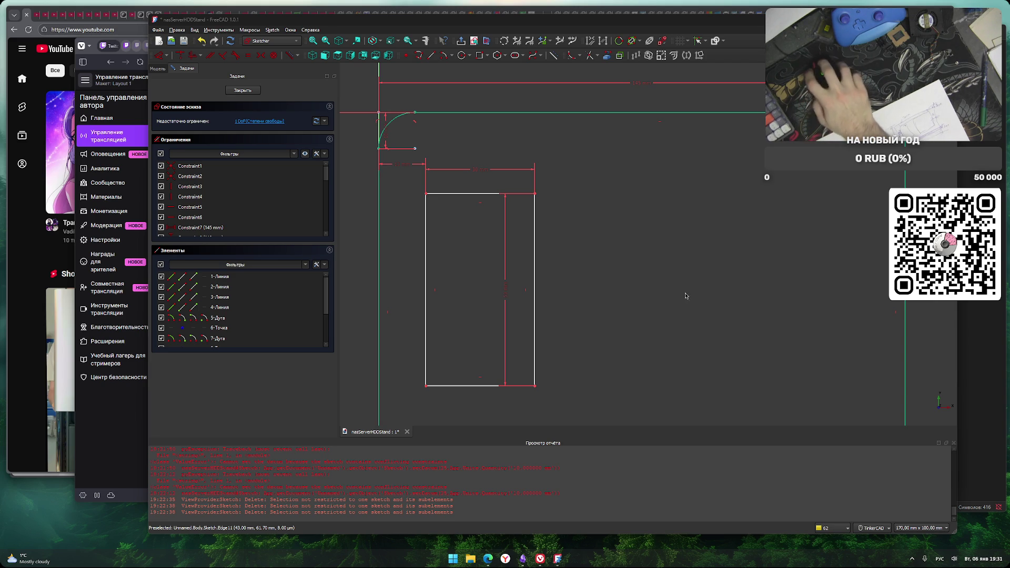
left_click_drag(505, 299, 589, 301)
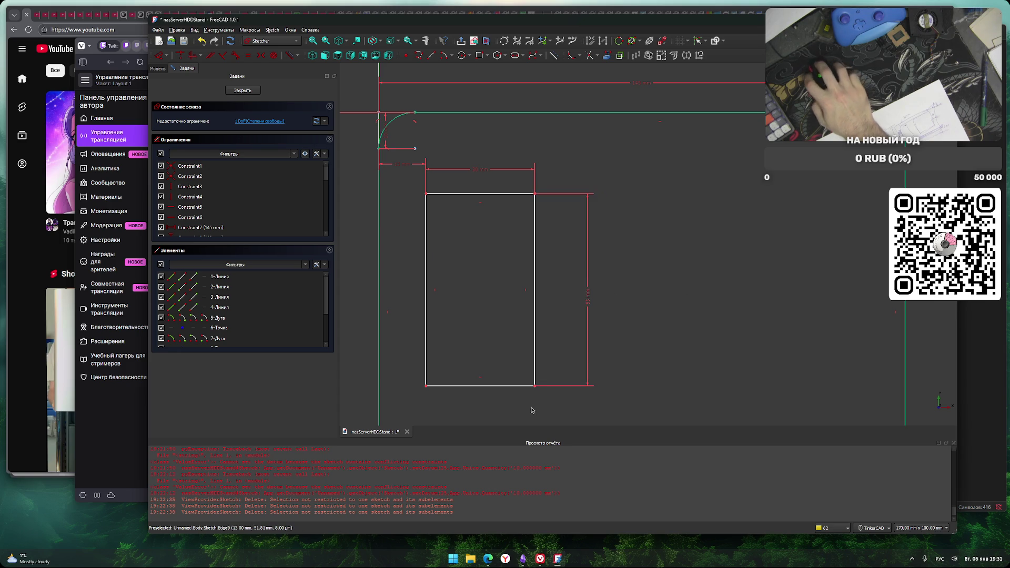
scroll(580, 276, "down", 4)
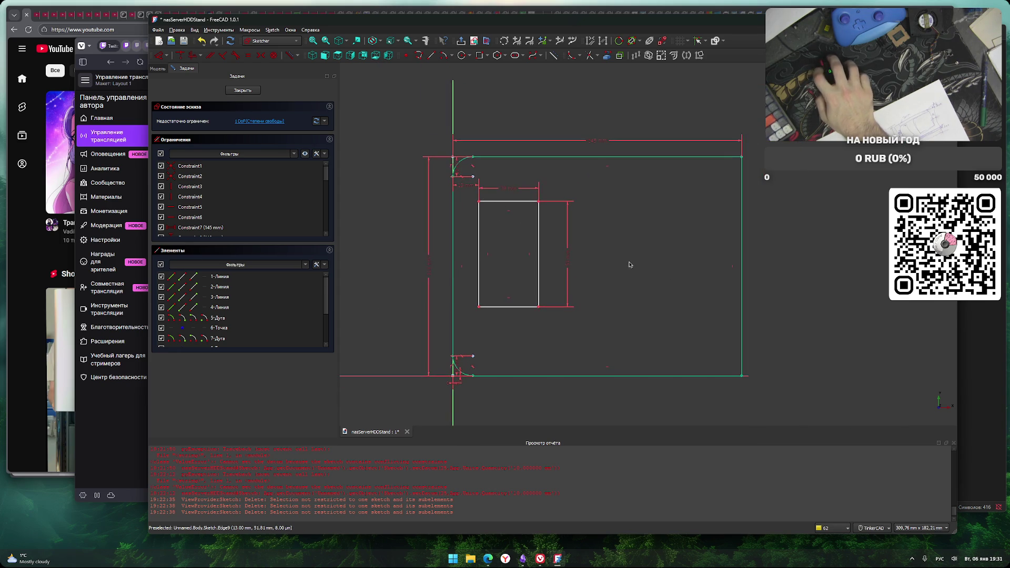
left_click(242, 90)
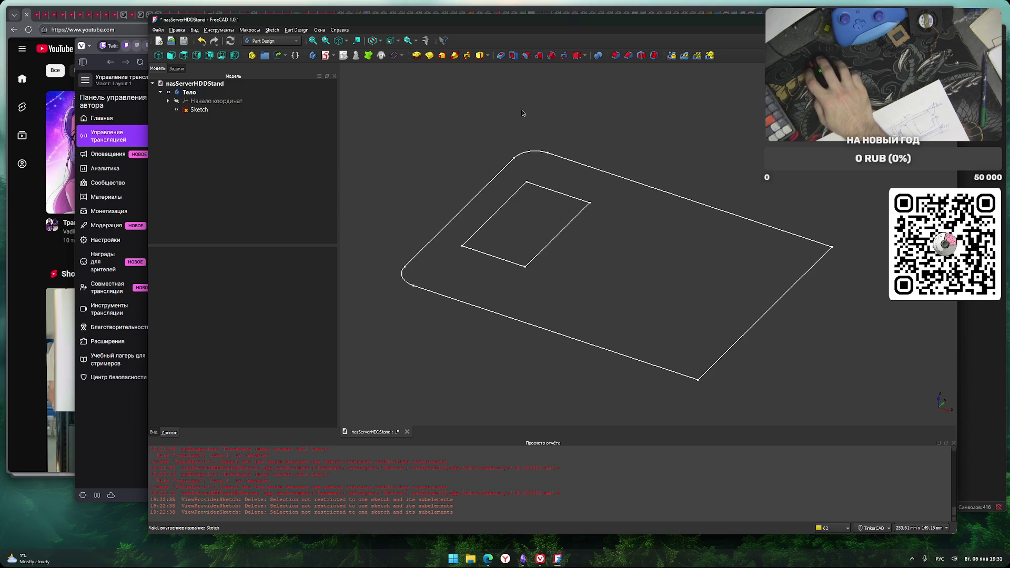
Start a pad of the plate sketch, cancel it, and reopen the sketch for editing
left_click(416, 55)
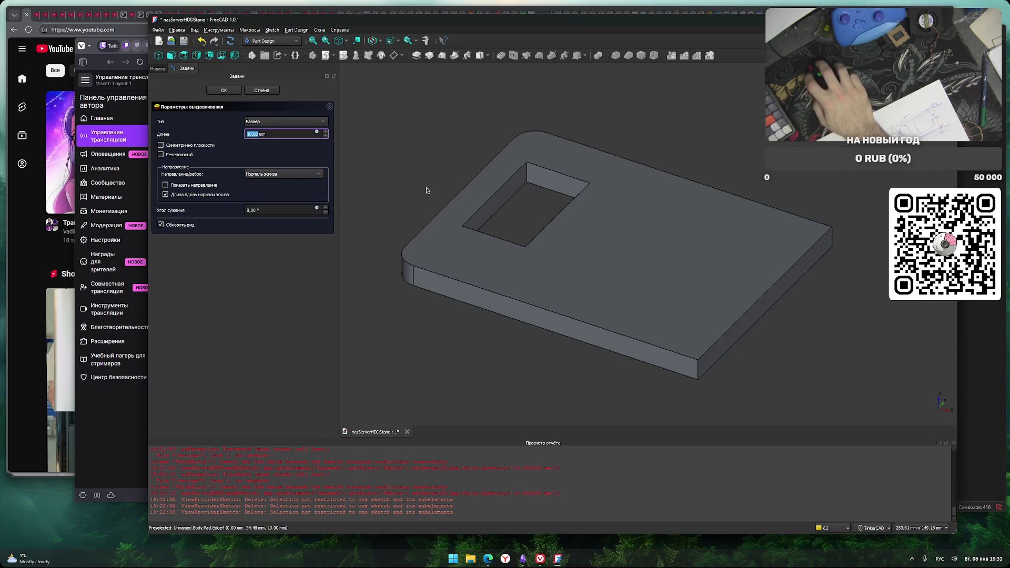
left_click(261, 90)
double_click(199, 110)
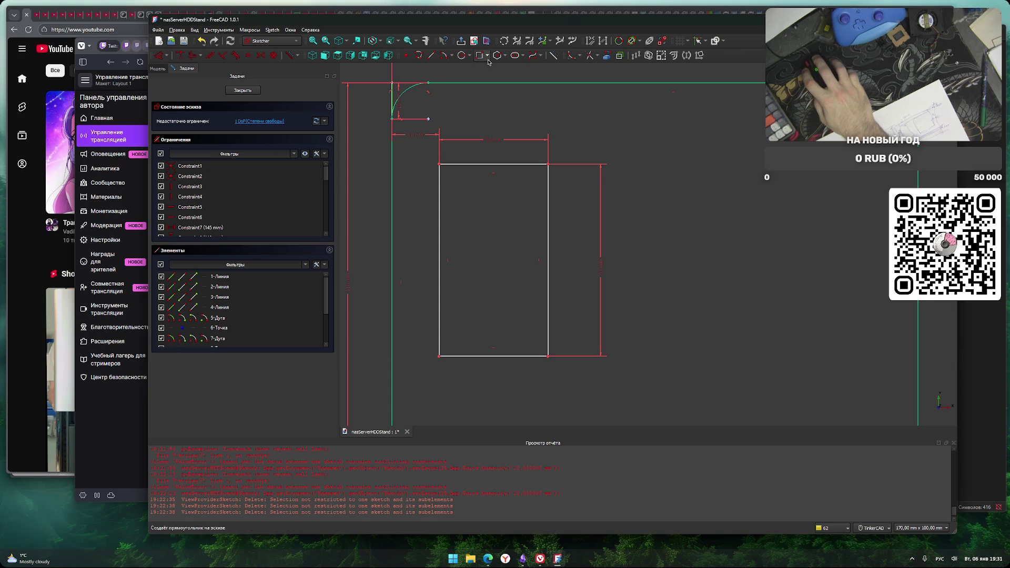
Fillet the inner rectangle's top-left, top-right, bottom-right and bottom-left corners
left_click(571, 55)
left_click(440, 165)
left_click(548, 165)
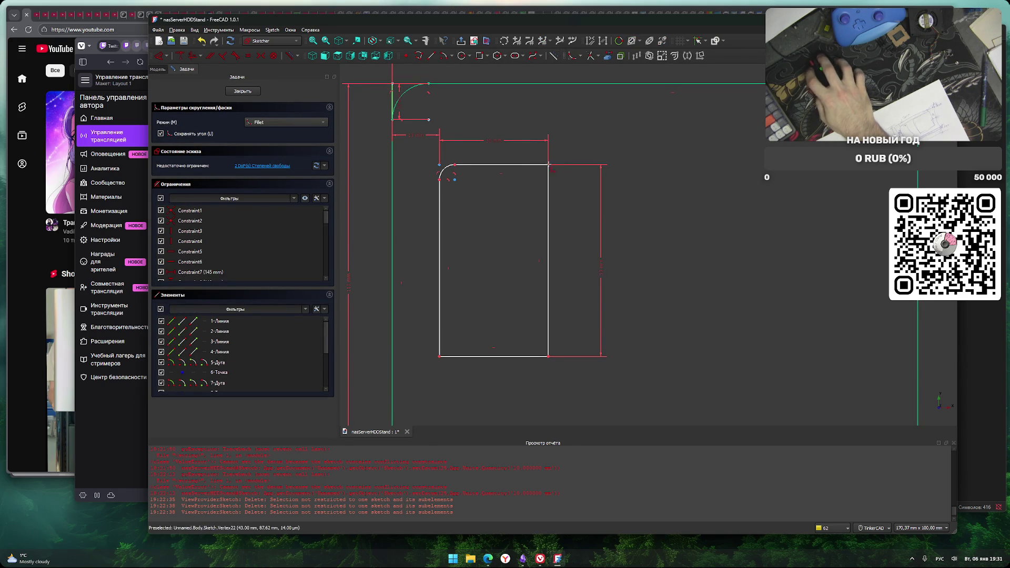
left_click(548, 357)
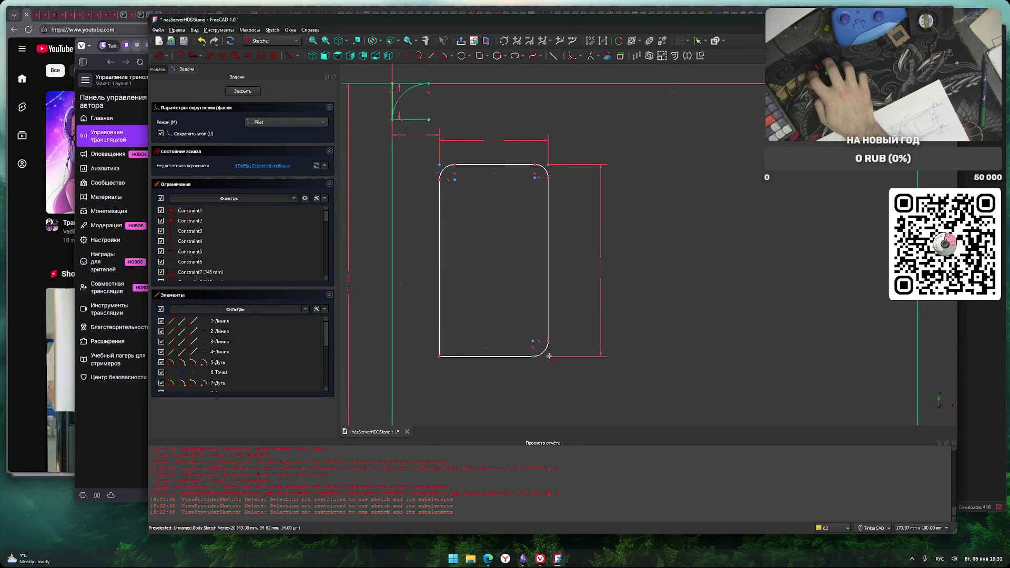
left_click(440, 357)
right_click(488, 287)
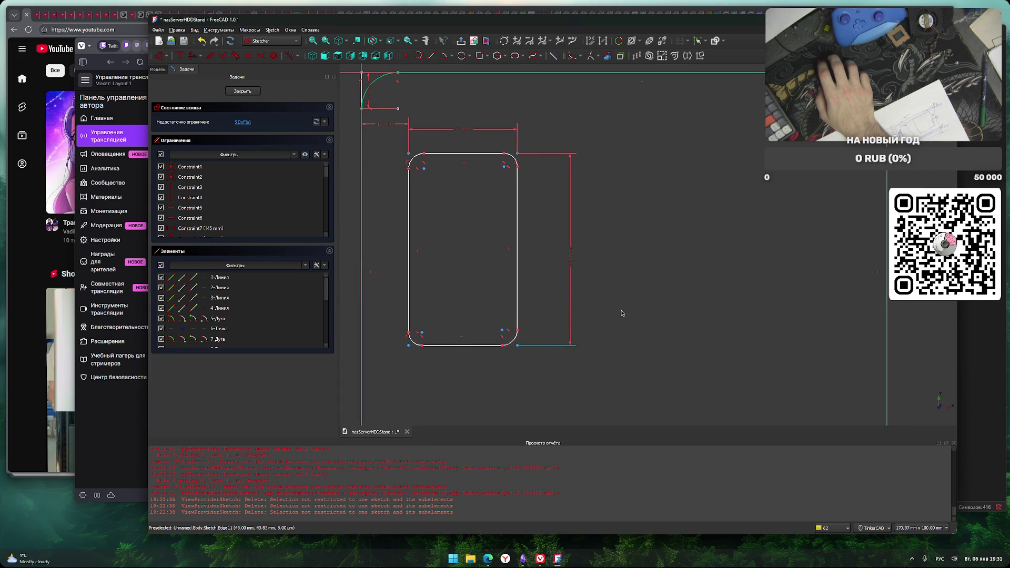
middle_click_drag(634, 298, 640, 300)
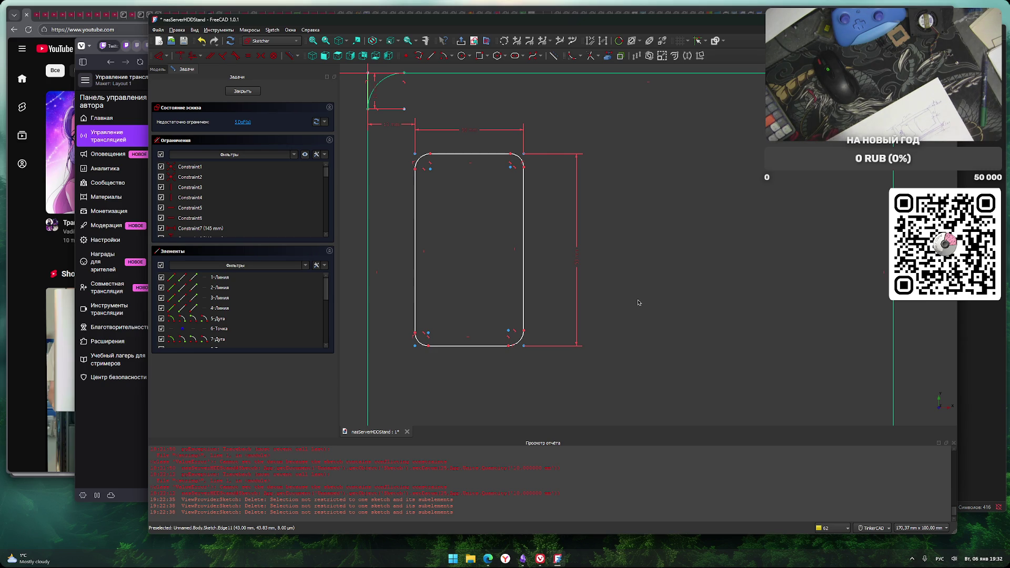
scroll(581, 303, "down", 1)
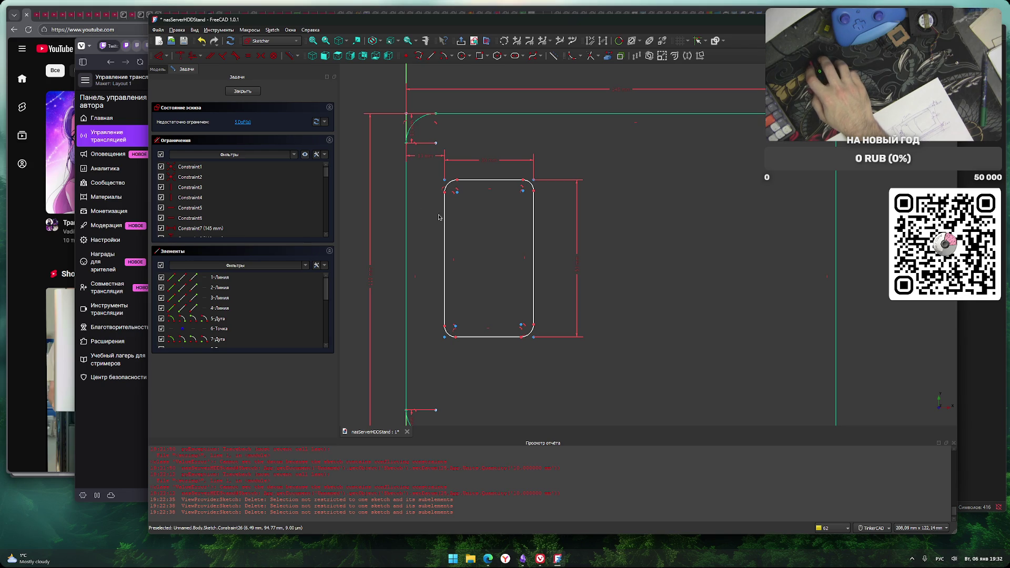
scroll(496, 350, "down", 2)
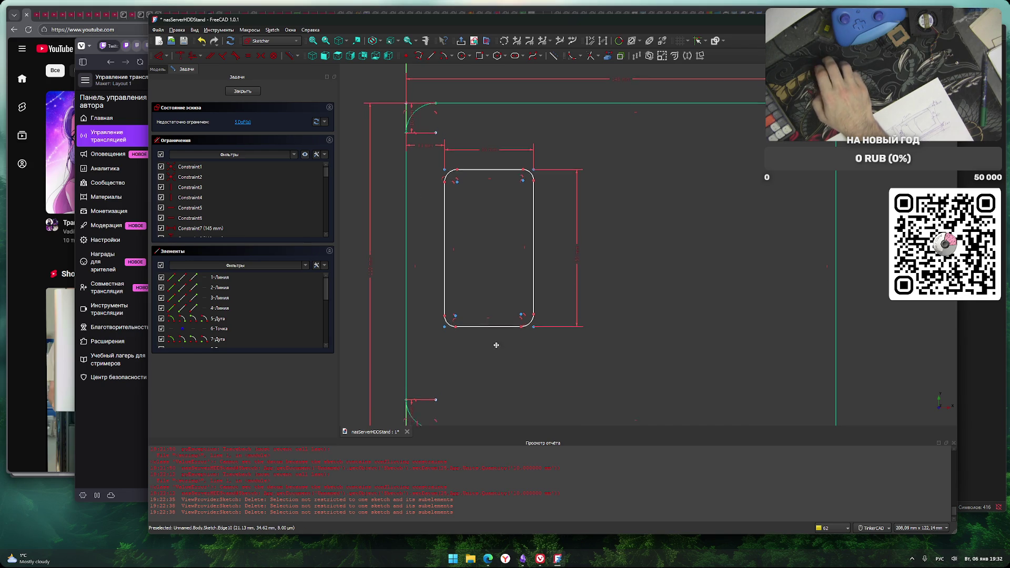
middle_click_drag(488, 351, 487, 349)
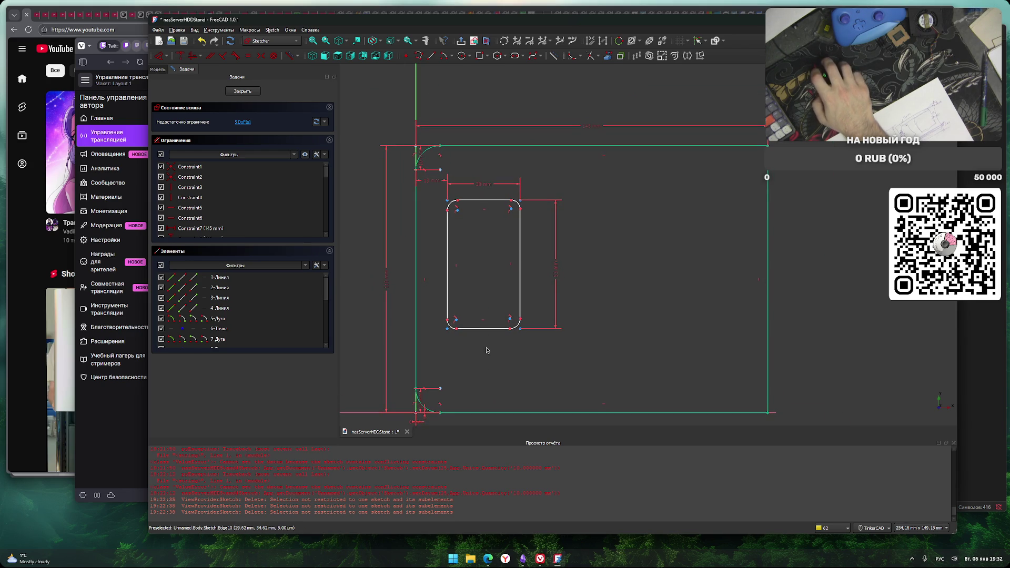
Dimension the cutout 33 mm vertically from the plate's bottom edge
left_click(444, 413)
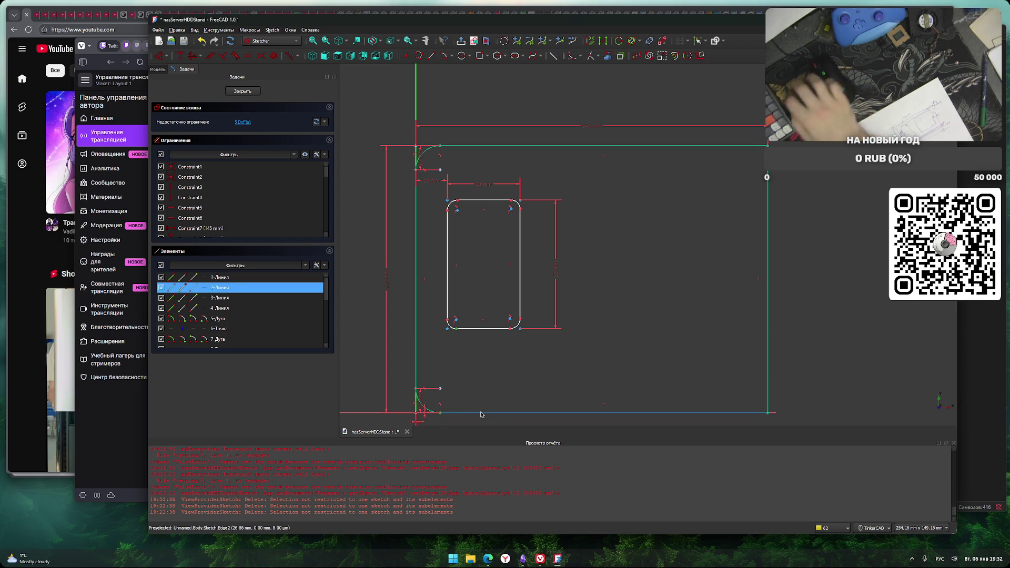
type("i")
type("33")
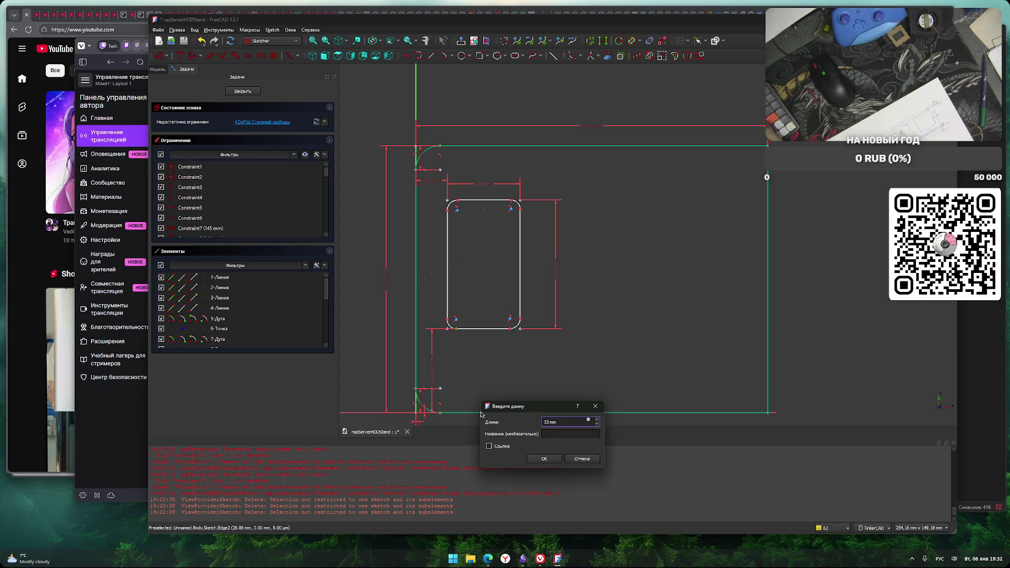
key("Return")
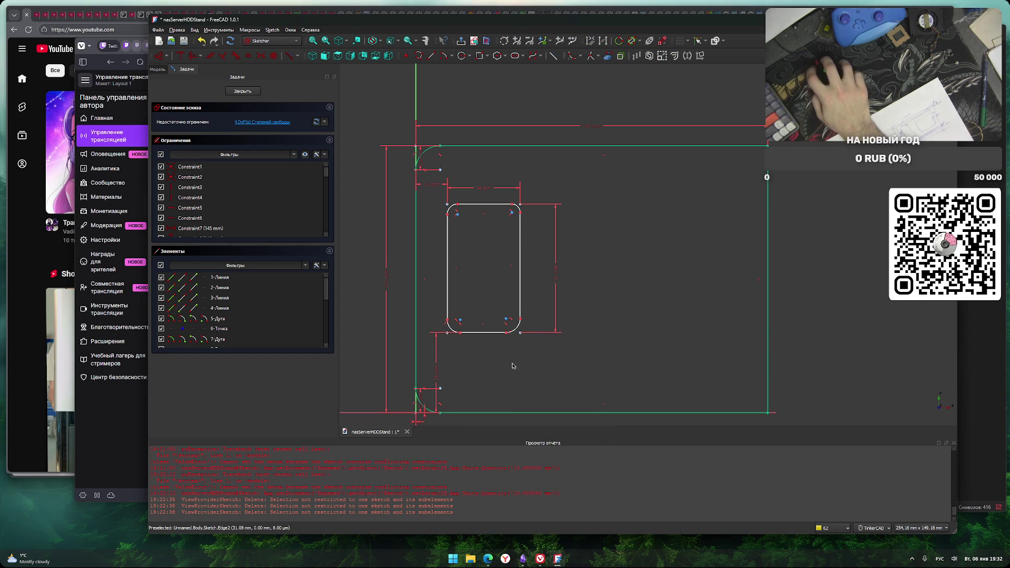
mouse_move(527, 370)
middle_mouse_down()
mouse_move(538, 406)
mouse_move(525, 383)
middle_mouse_up()
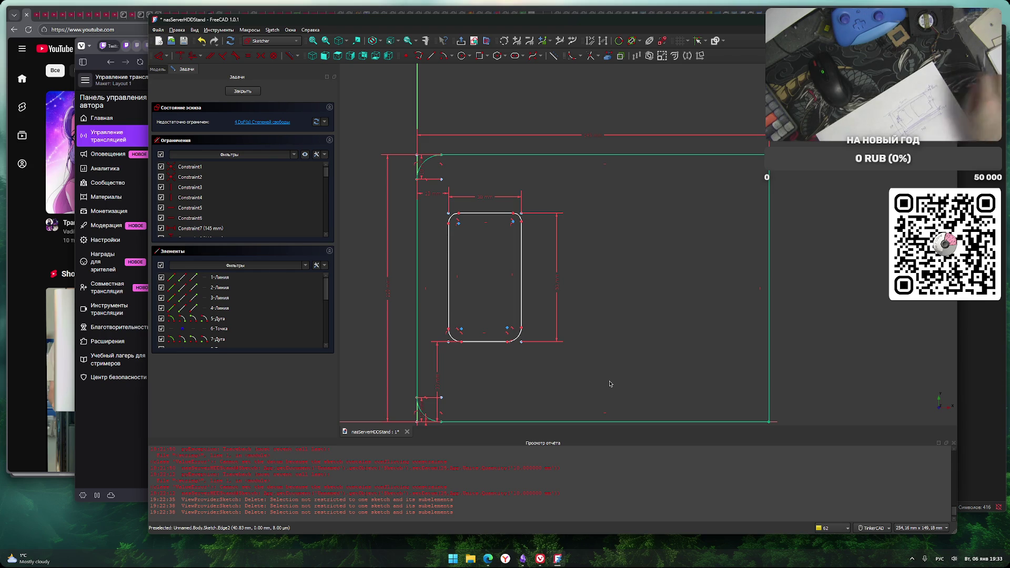
Draw a rectangle right of the cutout, its corner 34 mm above the plate's bottom edge
left_click(480, 55)
left_click(588, 213)
left_click(737, 342)
key("Escape")
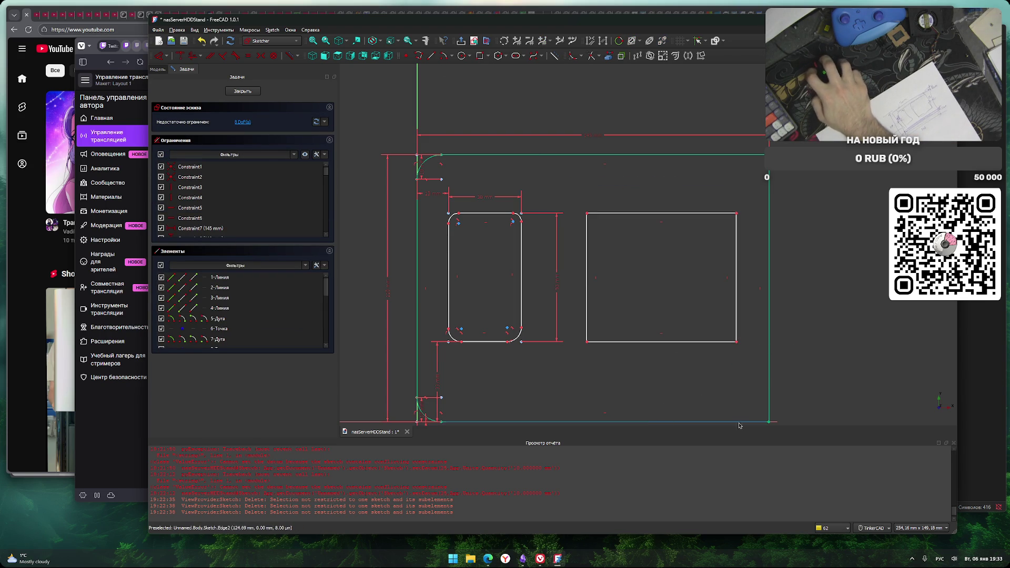
left_click(766, 423)
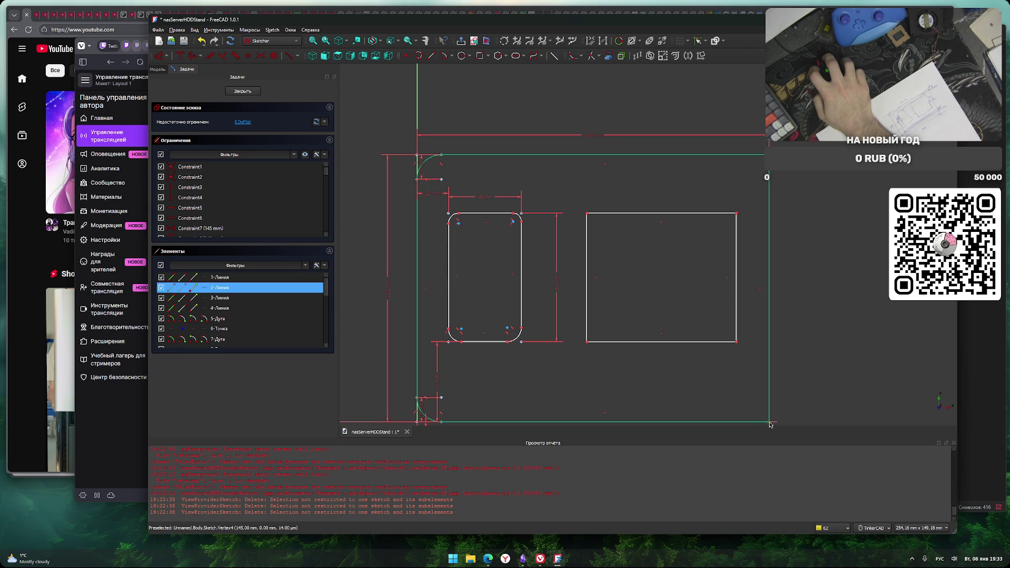
left_click(737, 342)
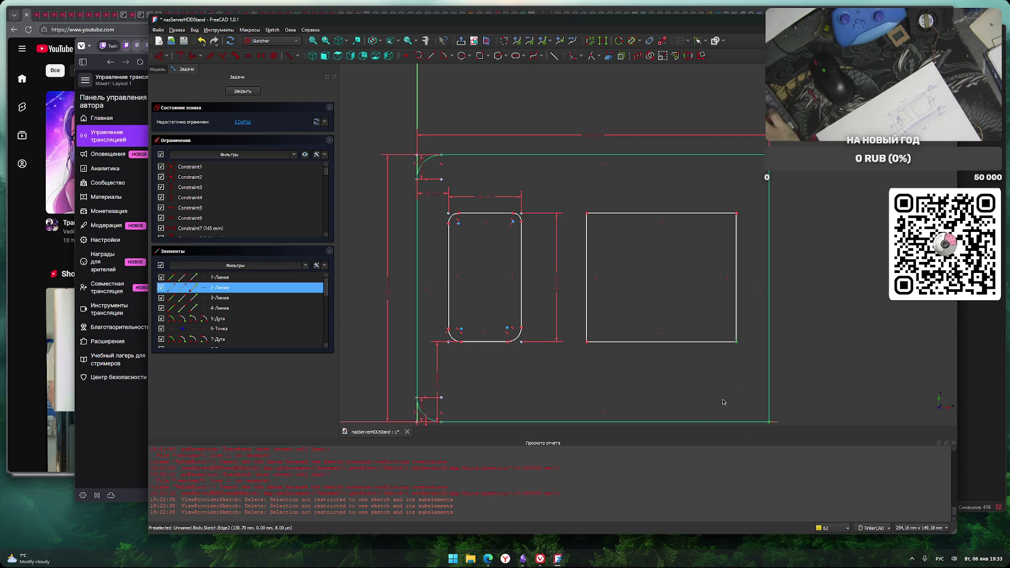
type("i")
type("34")
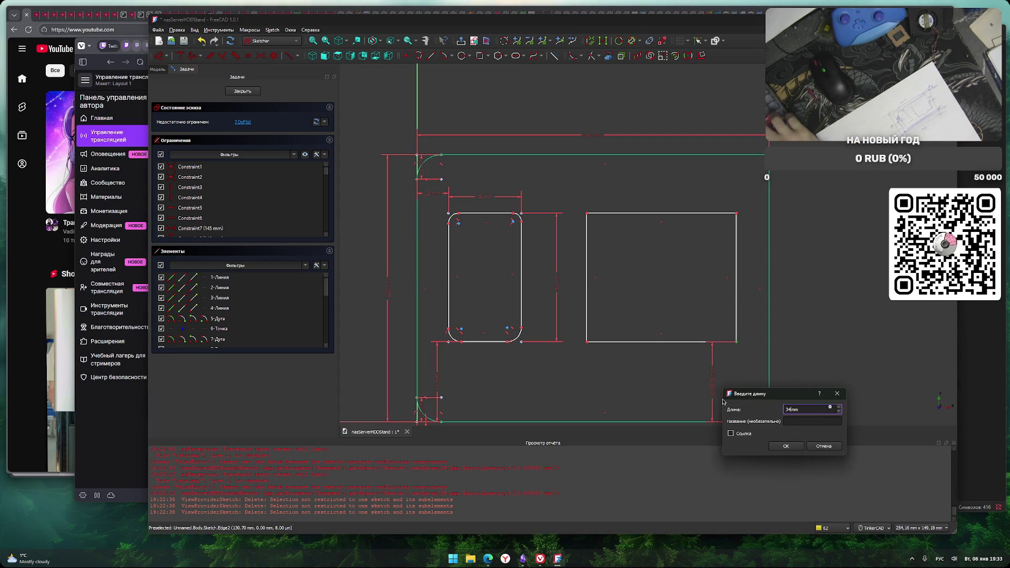
key("Return")
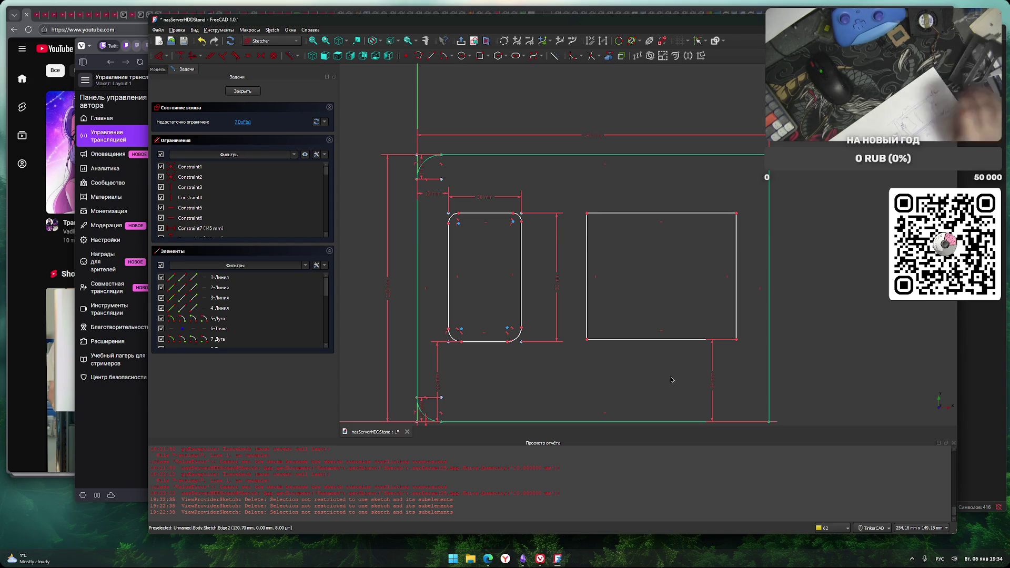
Constrain the new rectangle to 54 mm wide and 35 mm tall
left_click(713, 217)
type("lh")
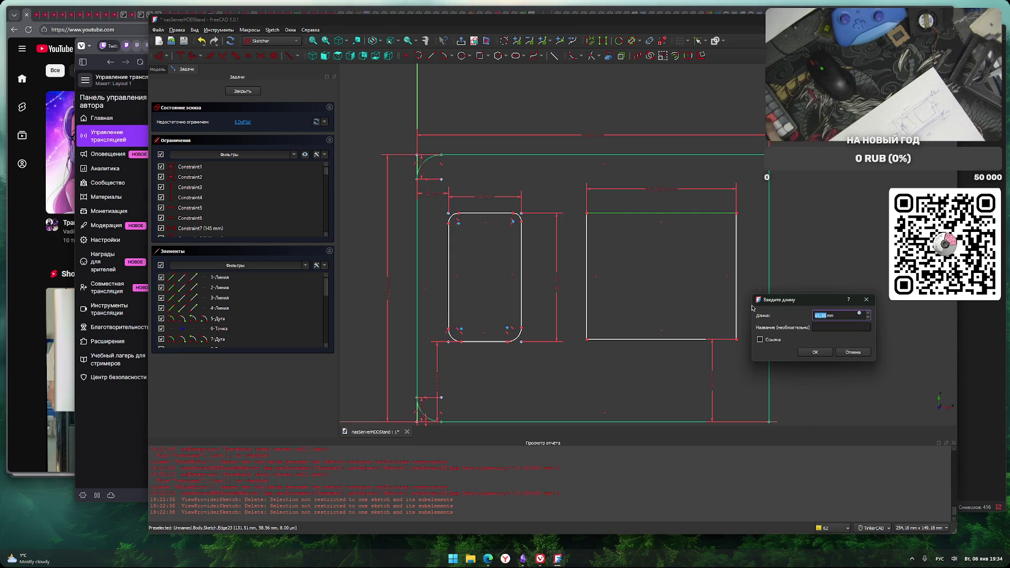
type("54")
key("Return")
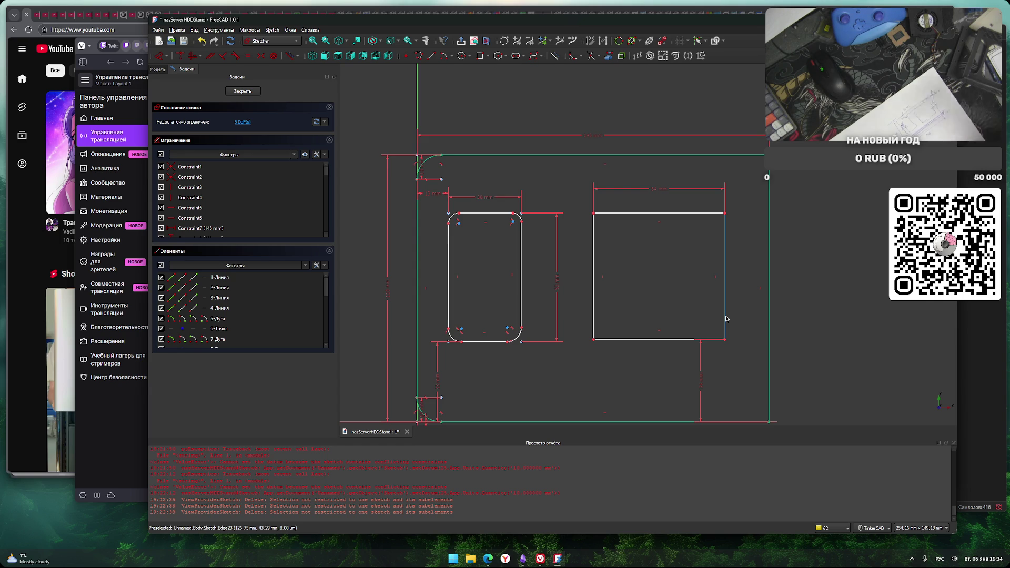
left_click(726, 255)
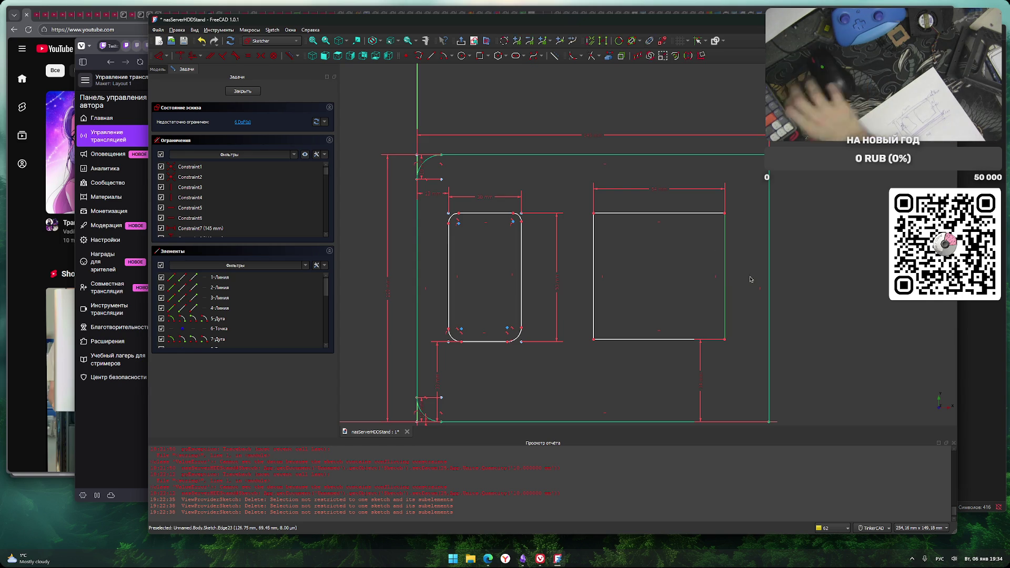
key("i")
key("Return")
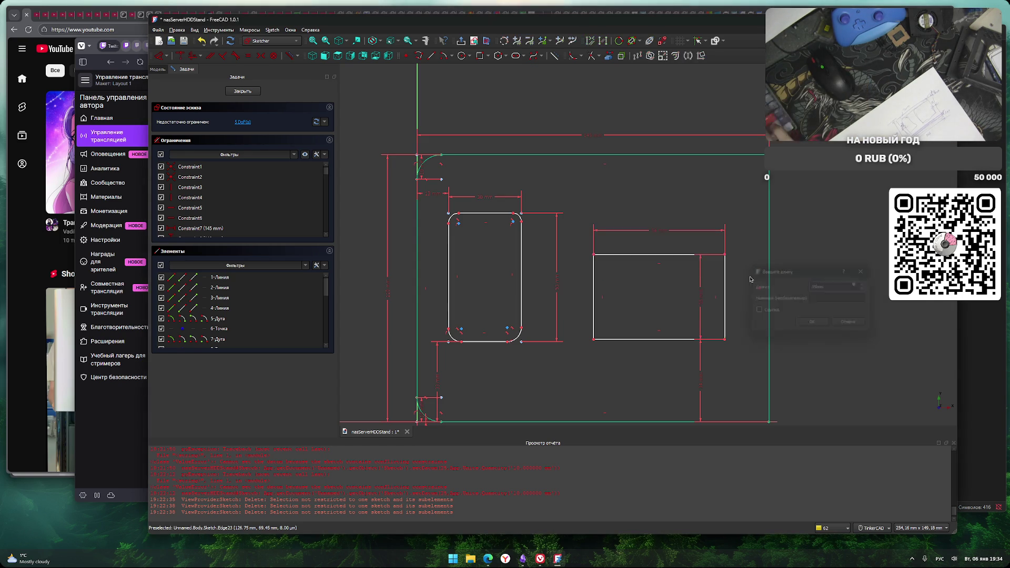
left_click_drag(698, 297, 742, 300)
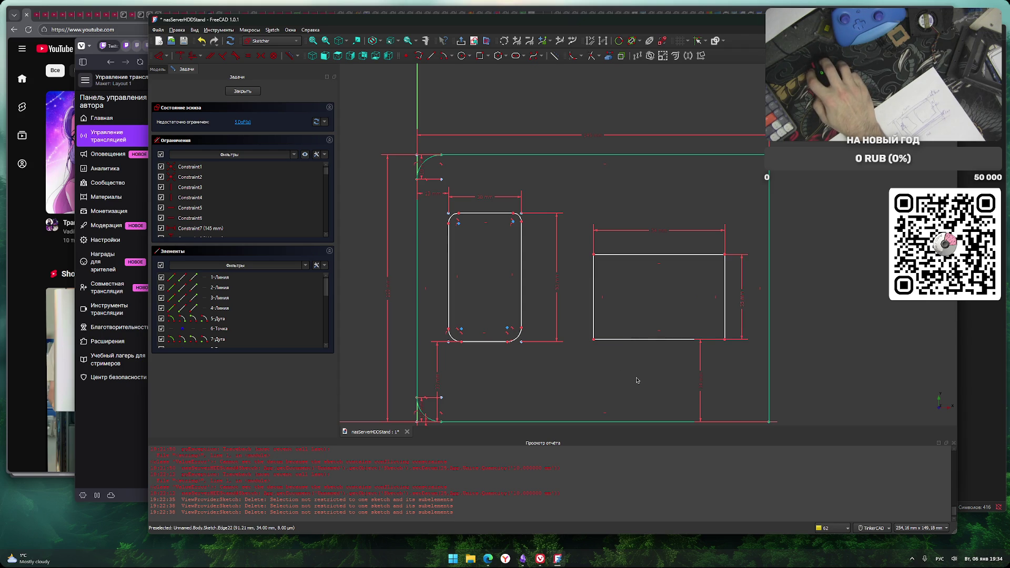
Fix a 22 mm horizontal gap between the rounded cutout and the new rectangle
scroll(634, 377, "up", 2)
scroll(611, 387, "down", 2)
middle_click_drag(612, 387, 596, 350)
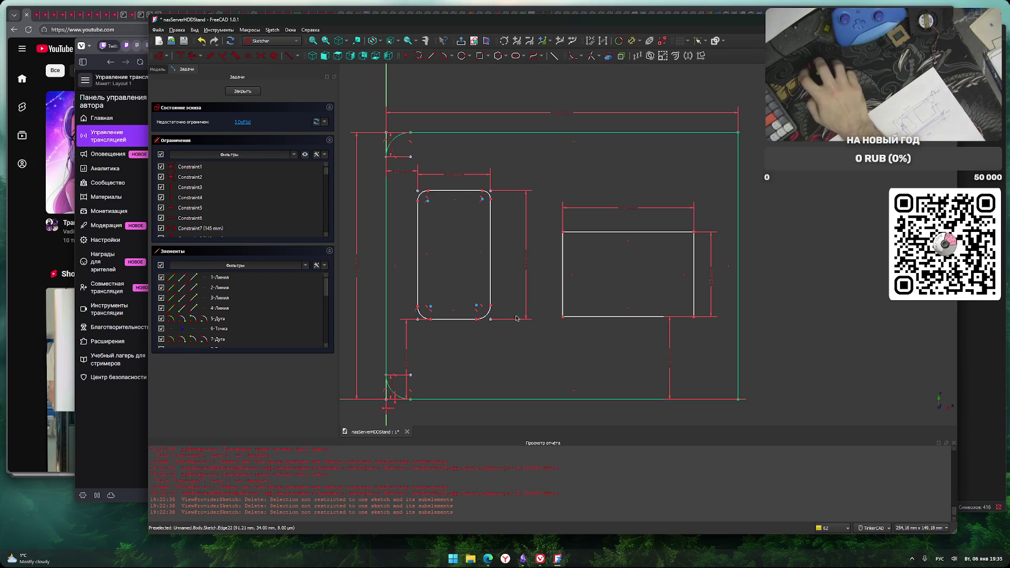
left_click(491, 305)
left_click(563, 317)
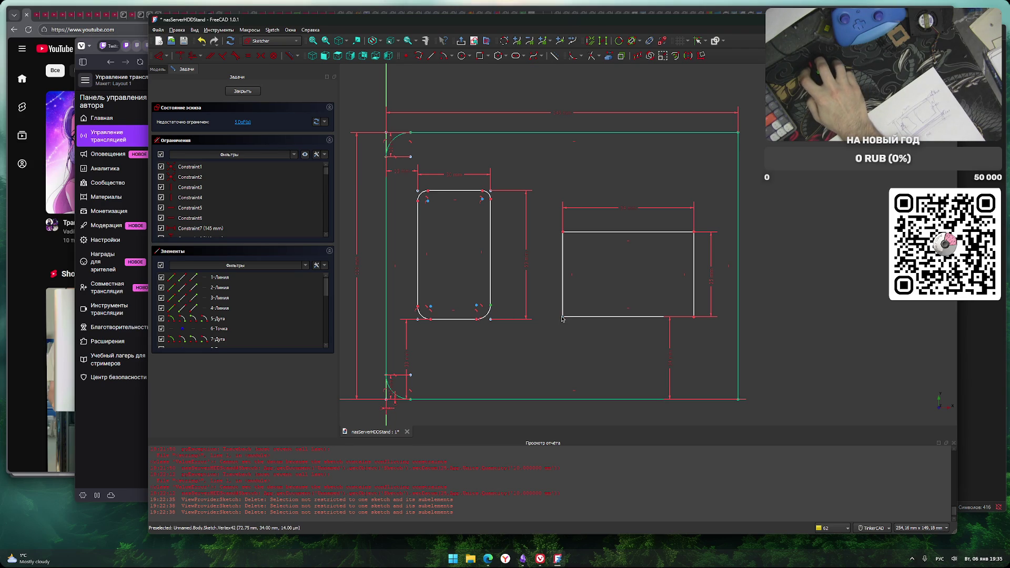
type("lh22")
key("Return")
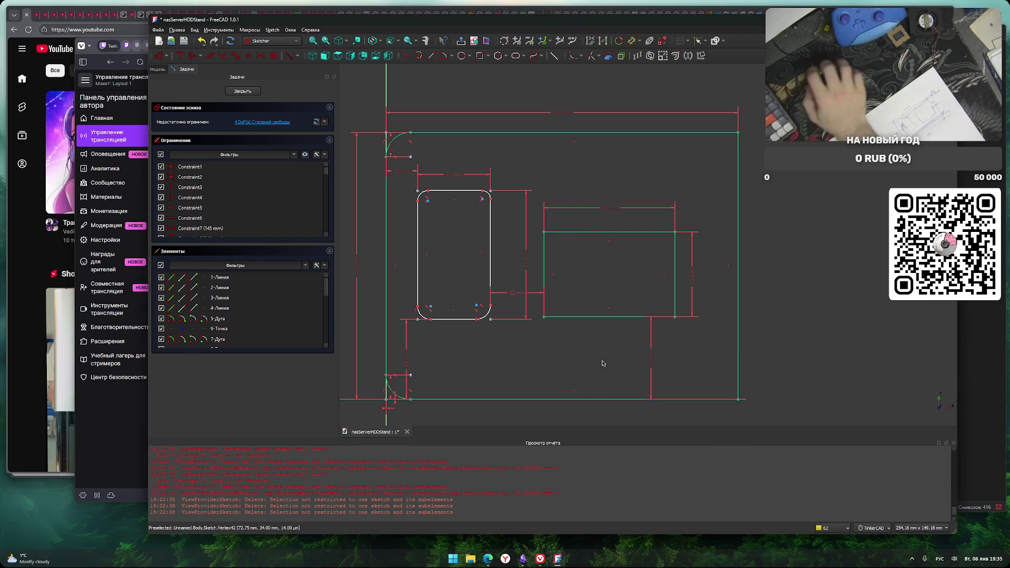
middle_click_drag(631, 248, 603, 262)
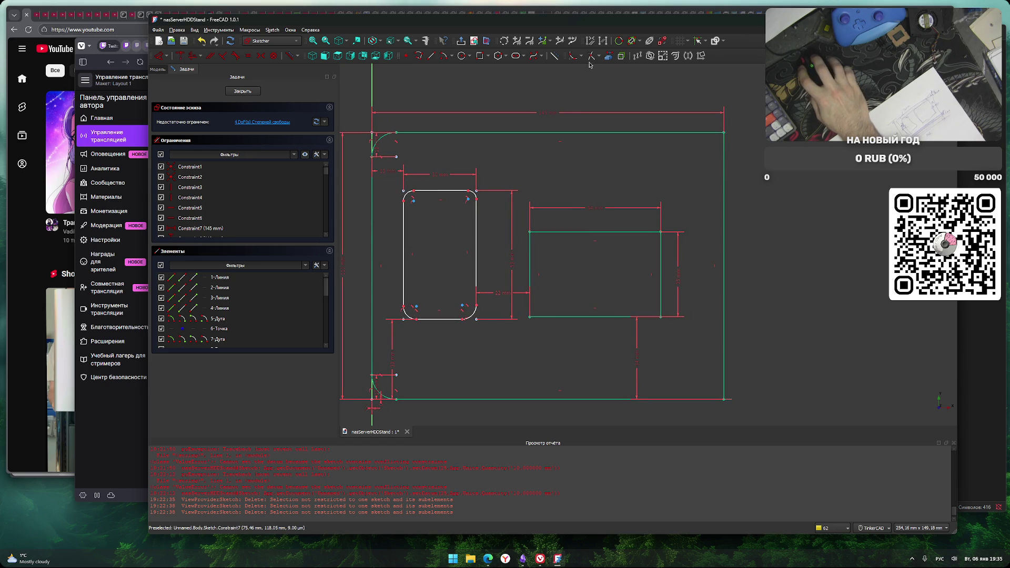
Fillet all four corners of the right rectangle, then close the sketch
left_click(572, 57)
left_click(530, 231)
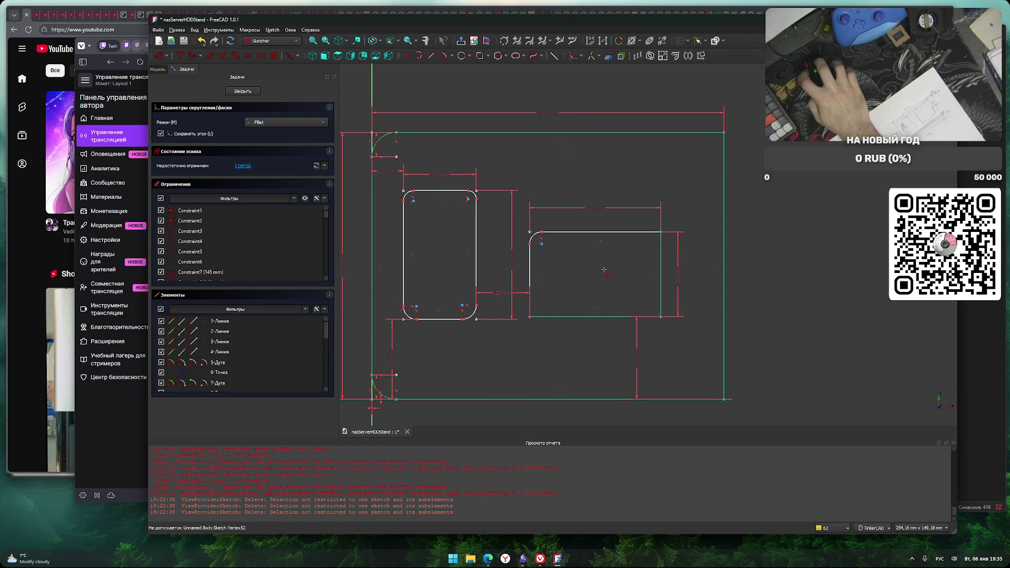
left_click(661, 232)
left_click(661, 316)
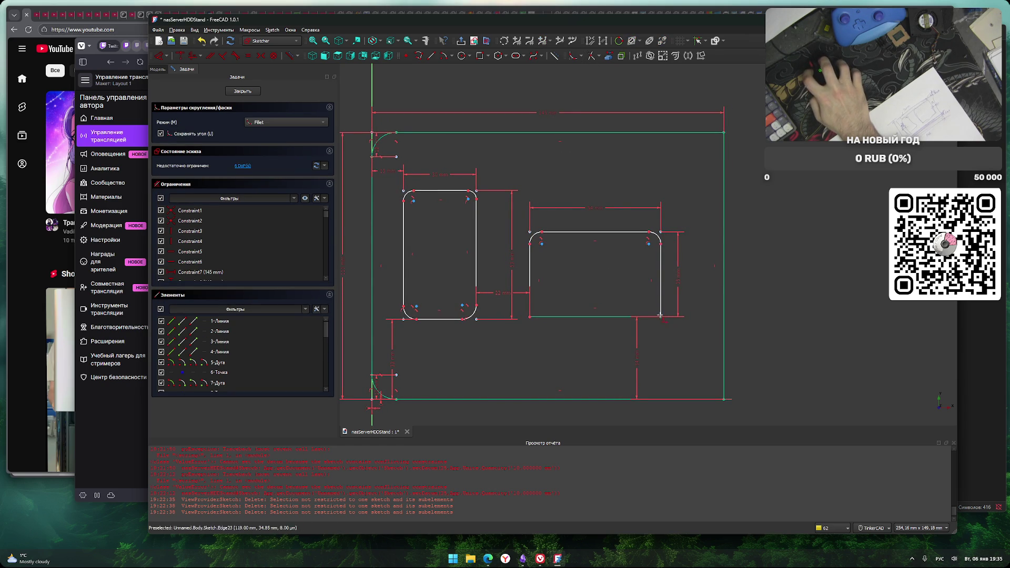
left_click(529, 317)
right_click(534, 347)
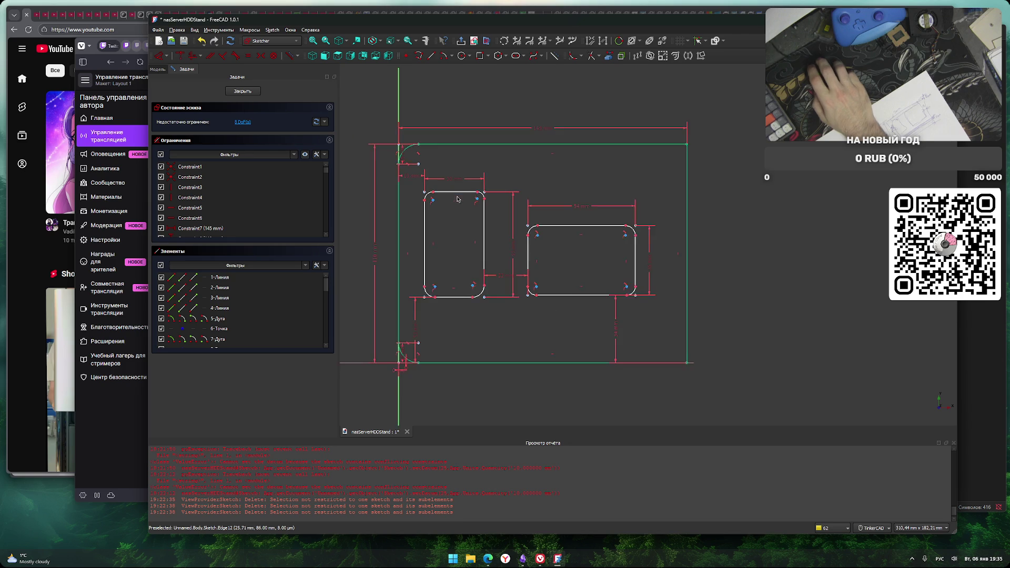
left_click(242, 91)
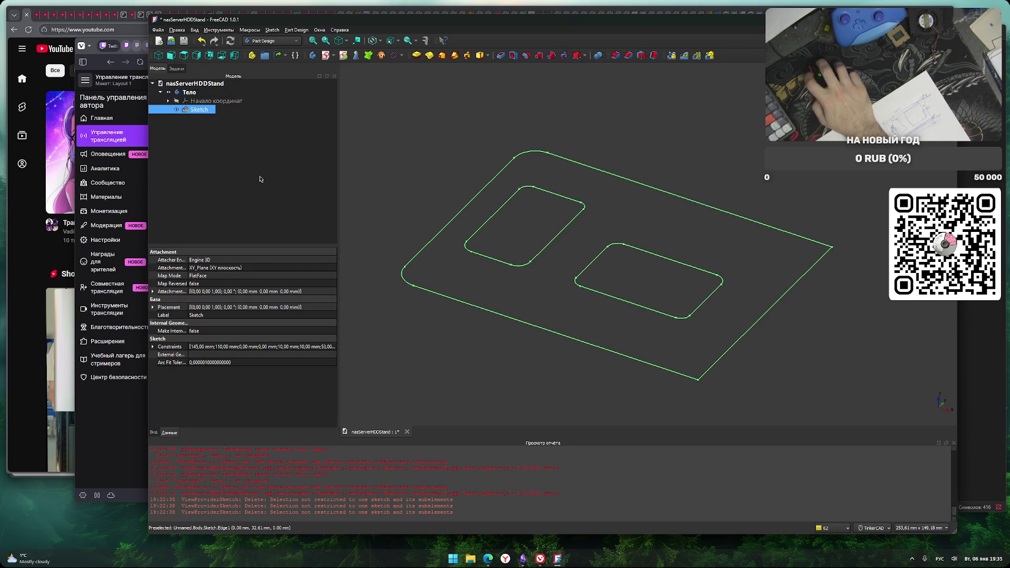
Reopen the sketch and fillet the outline's top-right and bottom-right corners
double_click(198, 109)
scroll(680, 204, "up", 5)
middle_click_drag(557, 162, 534, 214)
key("g")
key("f")
left_click(595, 173)
scroll(629, 330, "down", 5)
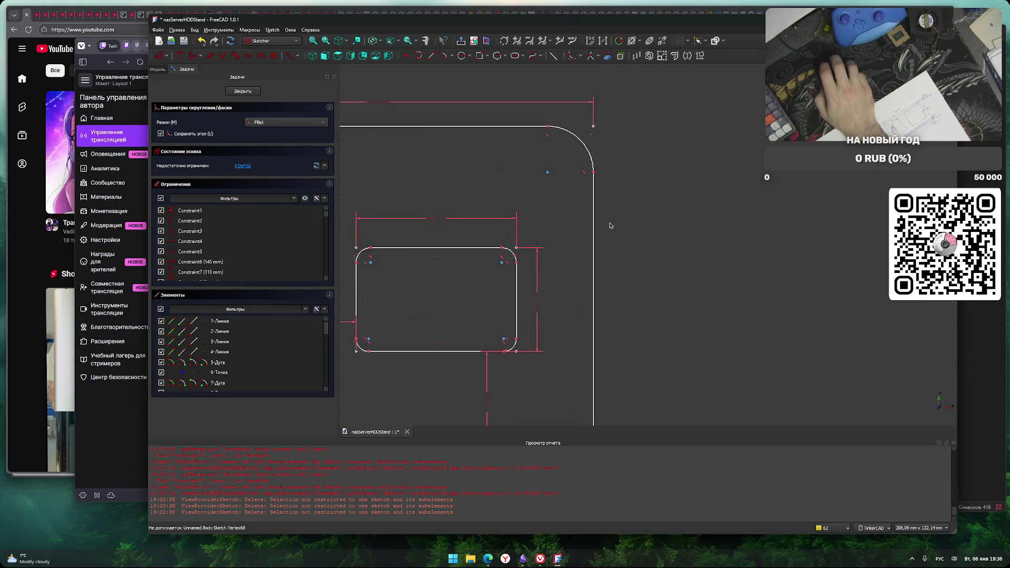
left_click(588, 317)
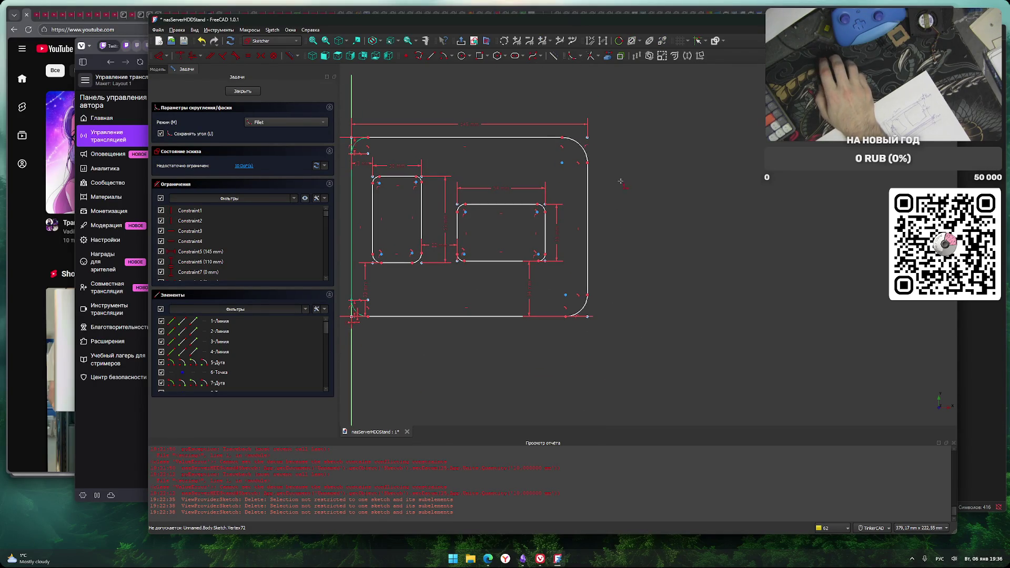
scroll(602, 178, "up", 1)
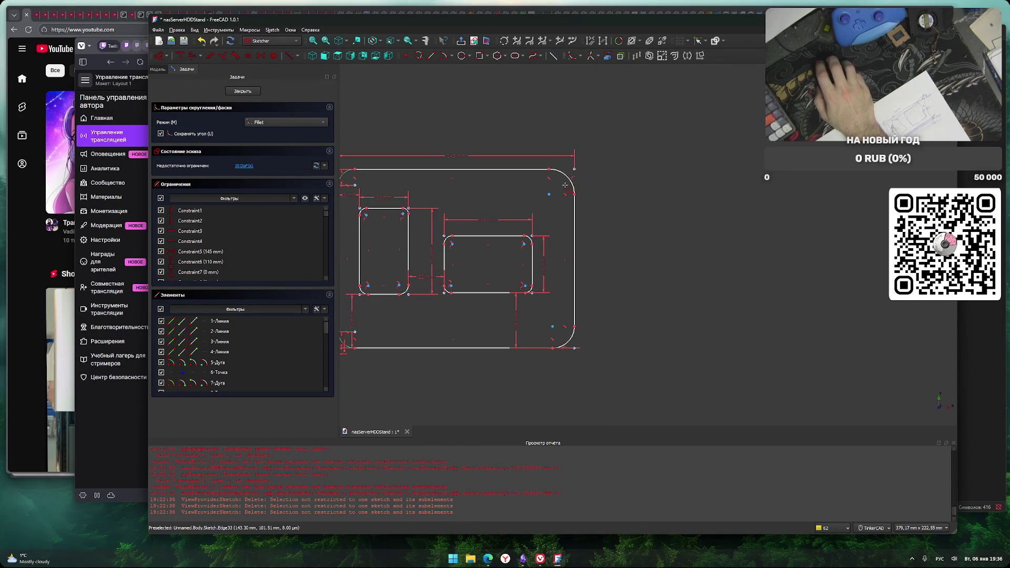
scroll(577, 183, "up", 4)
key("Escape")
scroll(575, 203, "up", 3)
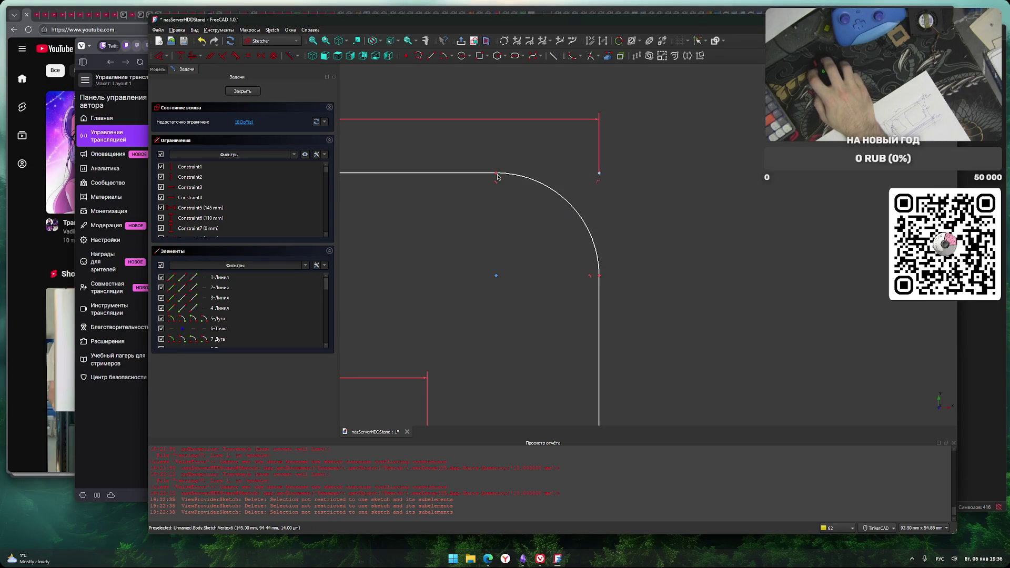
Shrink the top-right fillet and fix it with a 5 mm horizontal distance
mouse_move(495, 277)
left_mouse_down()
mouse_move(589, 202)
mouse_move(568, 225)
left_mouse_up()
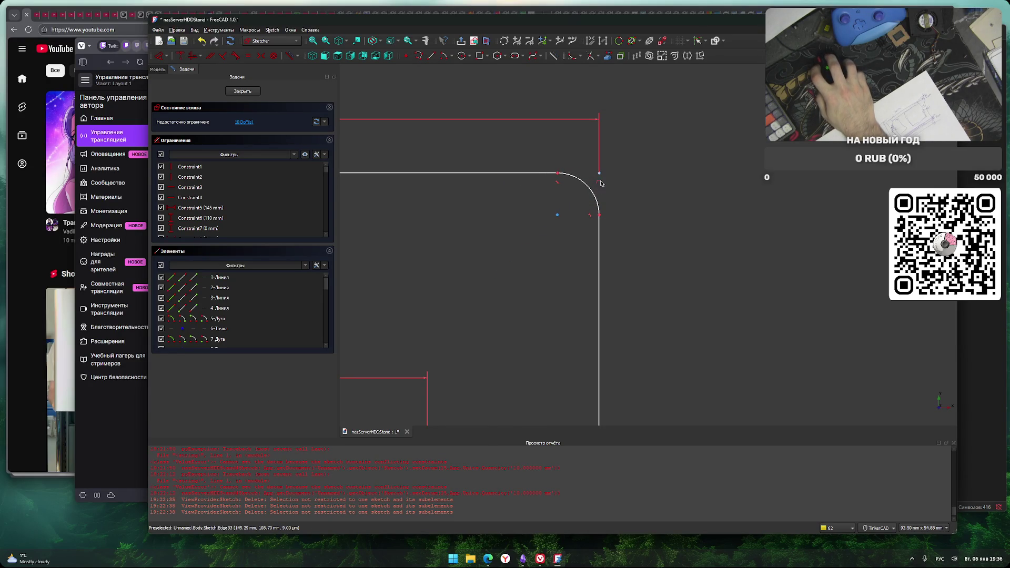
left_click(558, 173)
key("l")
key("h")
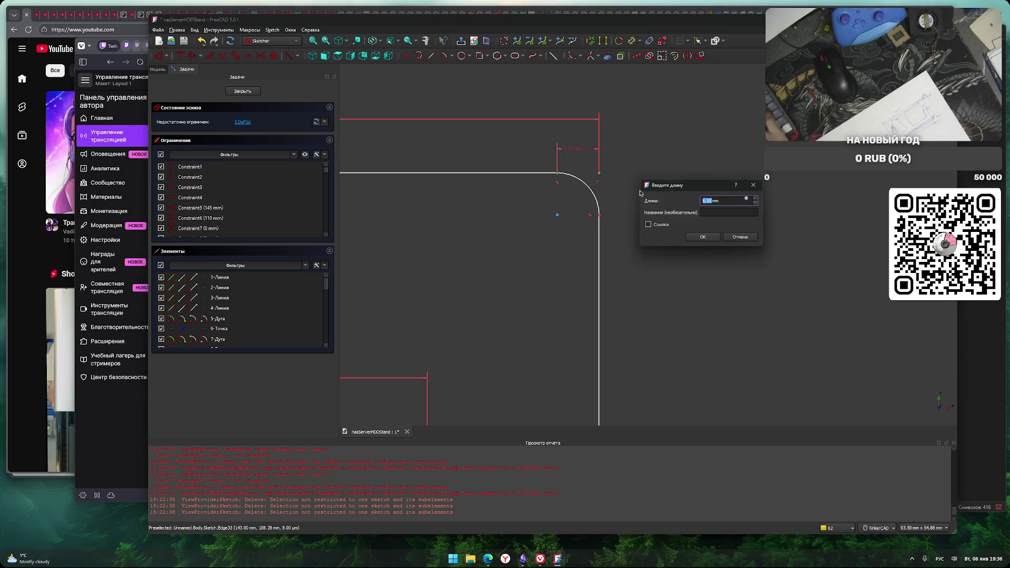
type("5")
left_click(703, 237)
Give the bottom-right fillet a 5 mm horizontal distance and close the sketch
scroll(638, 264, "down", 3)
scroll(620, 316, "up", 5)
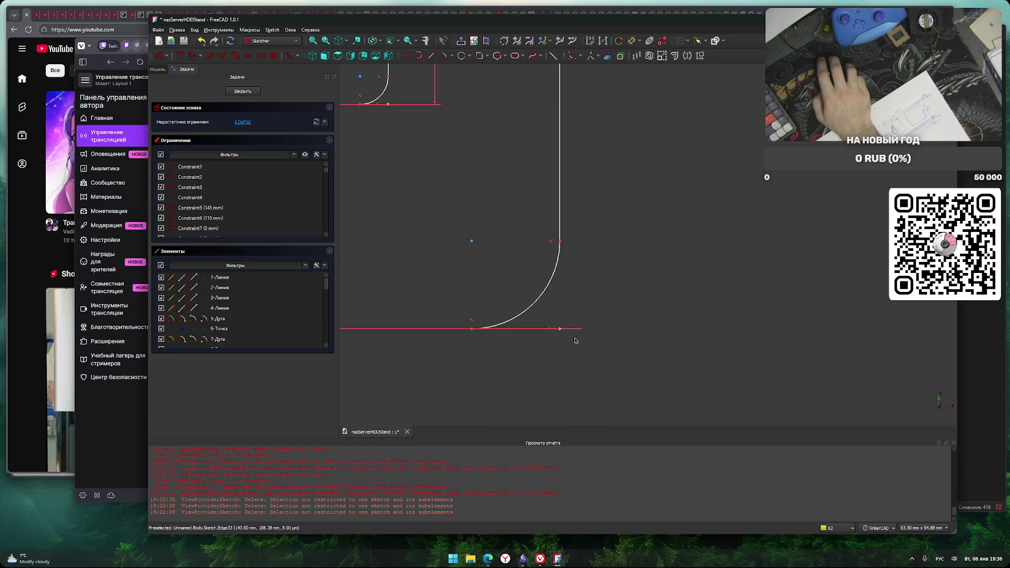
left_click(560, 330)
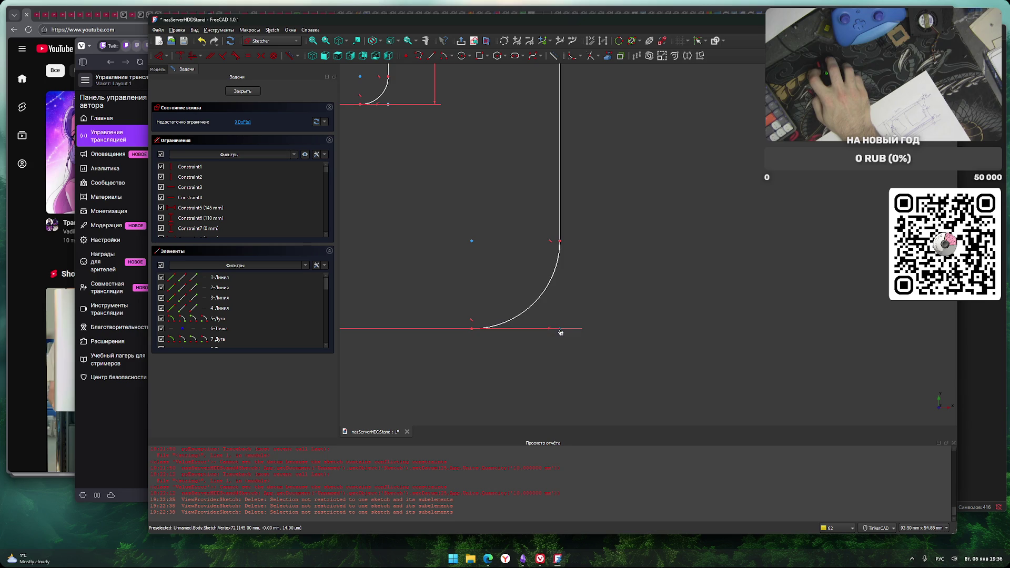
left_click(472, 330)
type("l")
type("5")
key("Return")
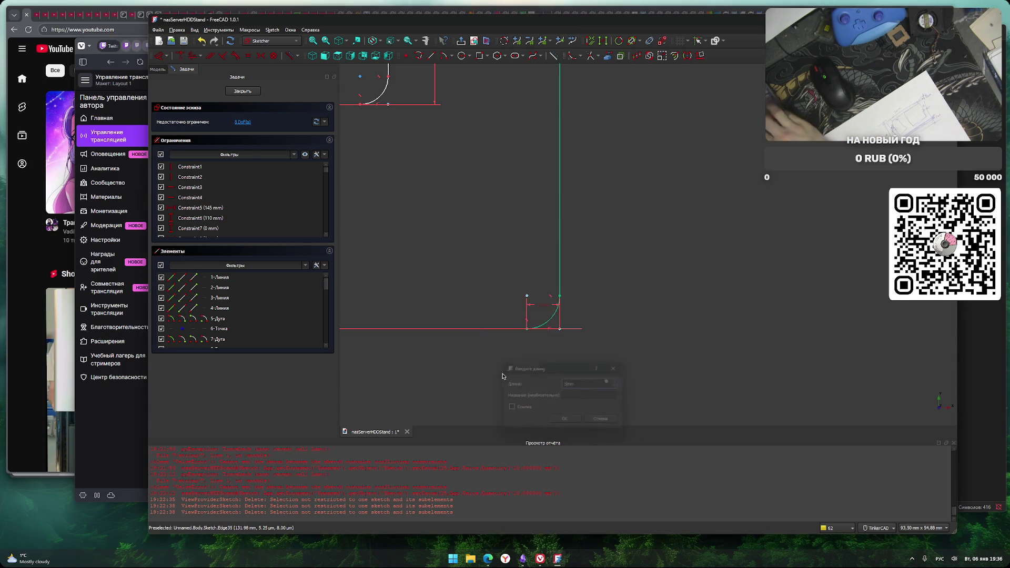
scroll(519, 365, "down", 5)
middle_click_drag(520, 324, 548, 322)
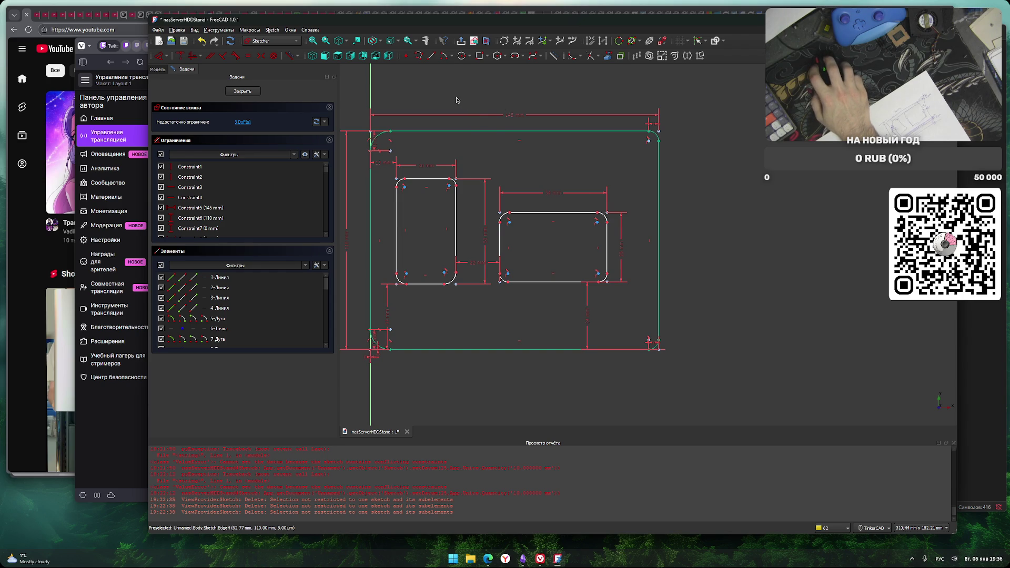
left_click(242, 91)
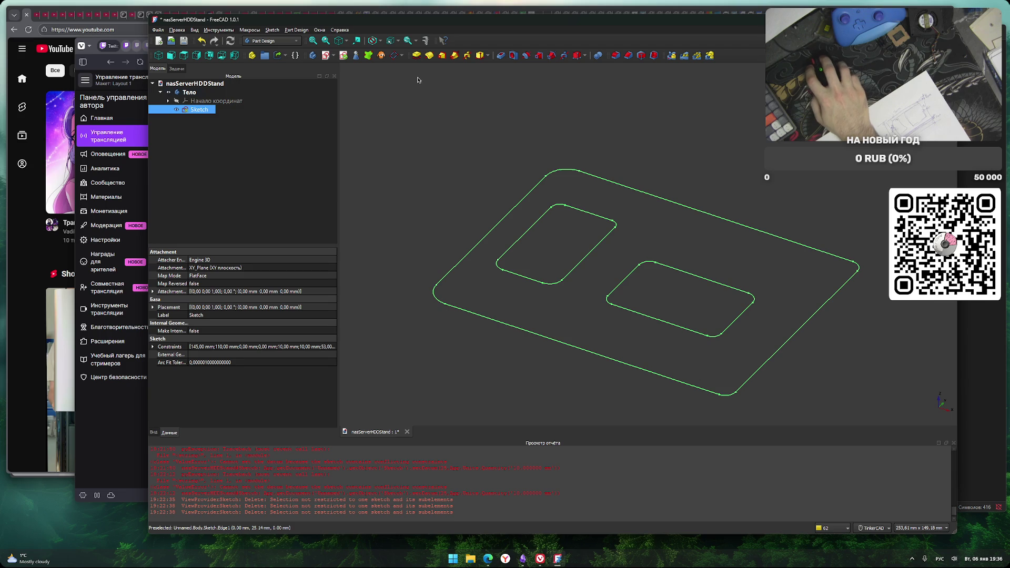
Pad the sketch to a 6 mm thick solid plate
left_click(416, 55)
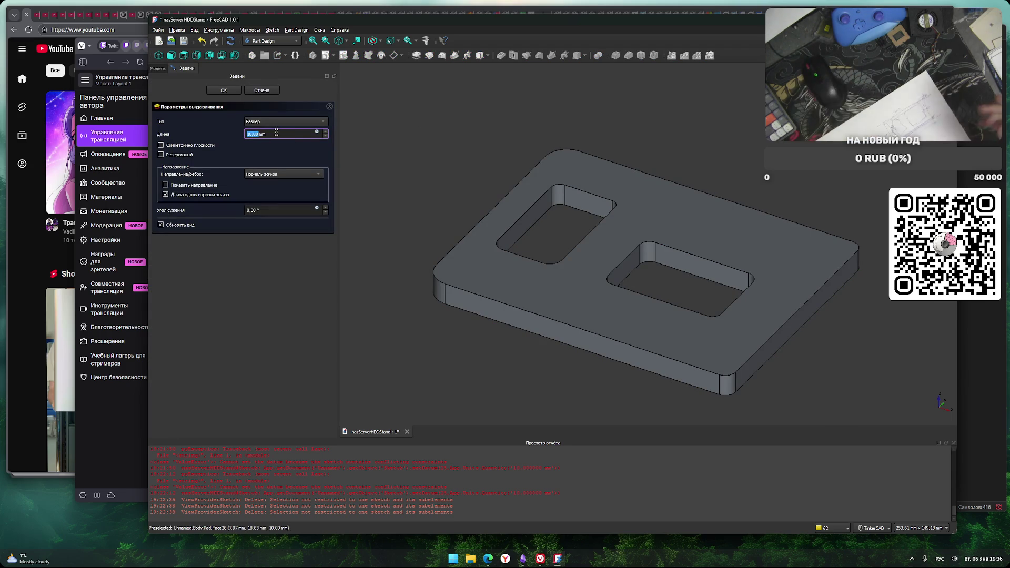
type("6")
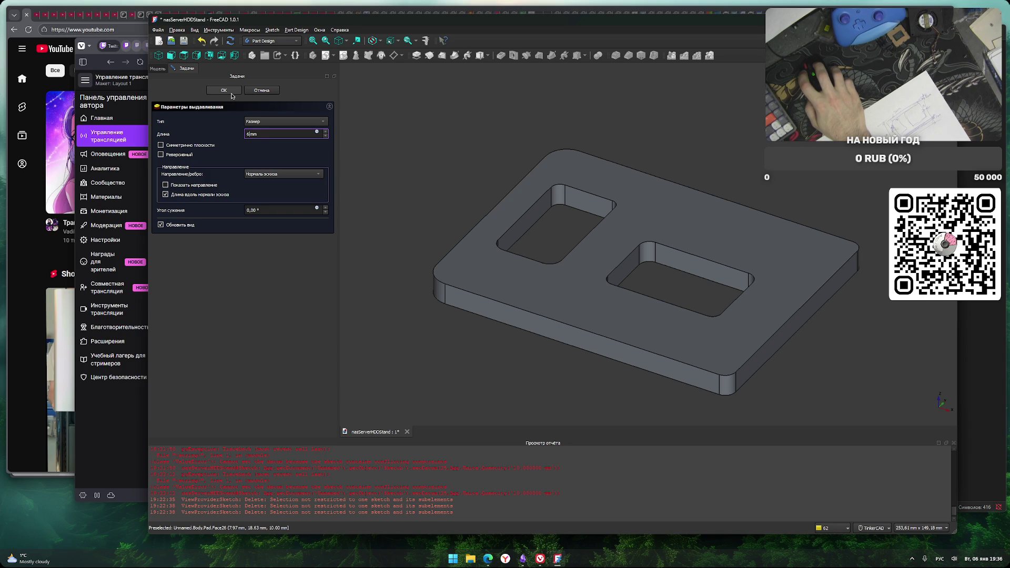
left_click(232, 90)
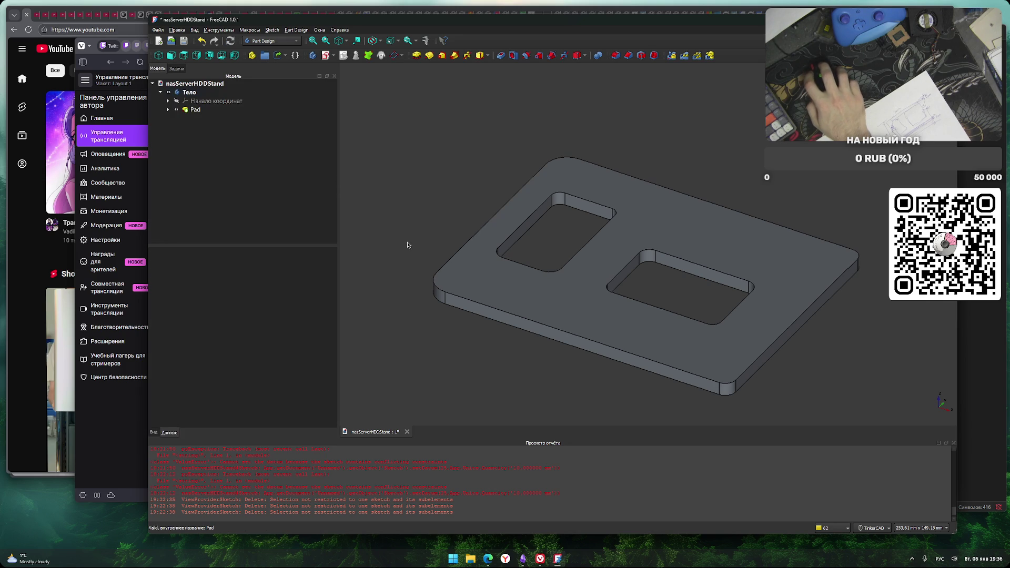
mouse_move(462, 345)
middle_mouse_down()
mouse_move(469, 327)
mouse_move(500, 368)
mouse_move(535, 342)
mouse_move(577, 383)
mouse_move(531, 400)
middle_mouse_up()
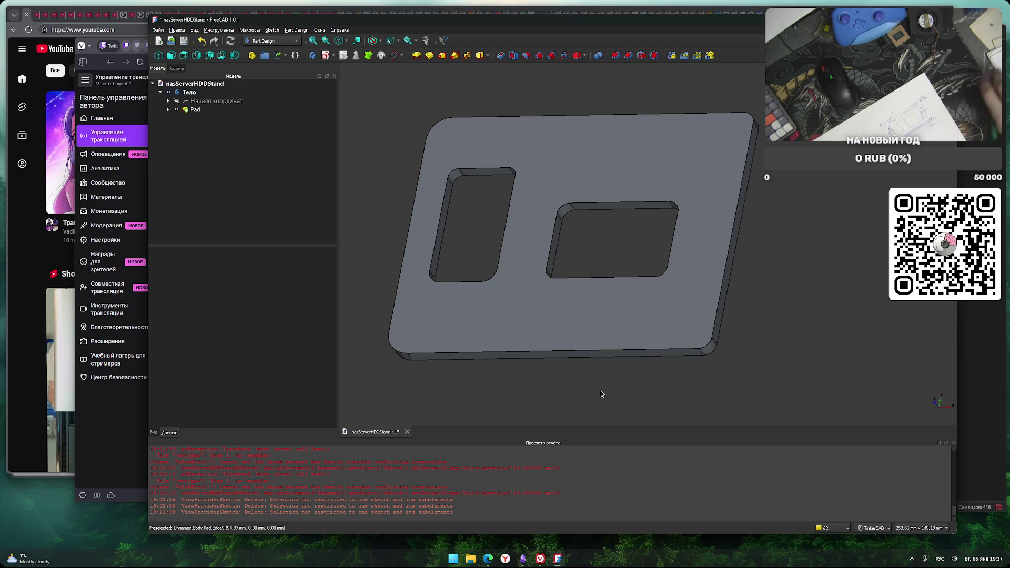
mouse_move(584, 404)
right_mouse_down()
mouse_move(552, 397)
mouse_move(582, 397)
mouse_move(561, 401)
right_mouse_up()
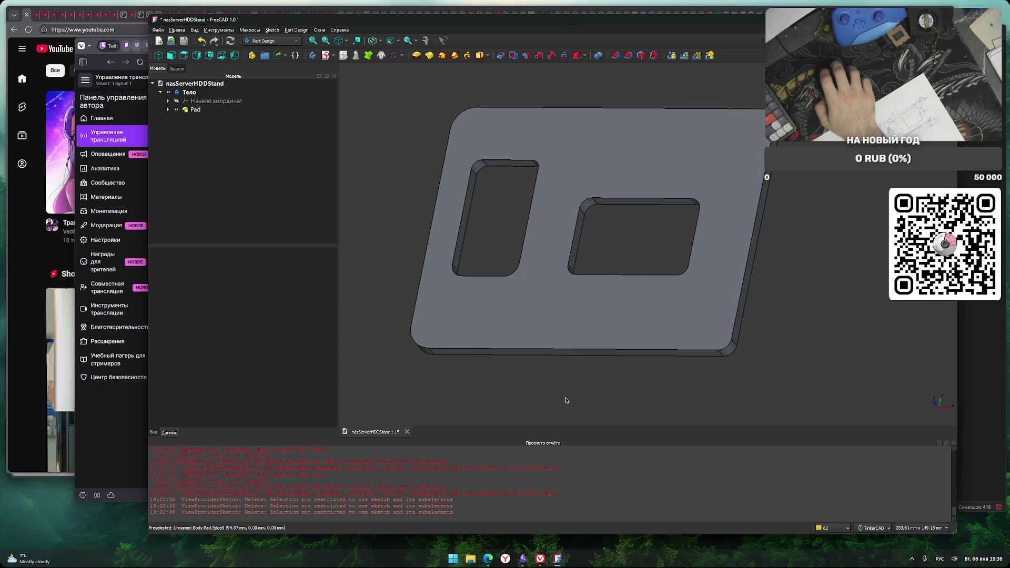
middle_click_drag(567, 400, 679, 415)
mouse_move(679, 415)
right_mouse_down()
mouse_move(705, 322)
mouse_move(747, 282)
mouse_move(798, 281)
mouse_move(838, 223)
mouse_move(868, 217)
mouse_move(810, 281)
right_mouse_up()
left_click(810, 281)
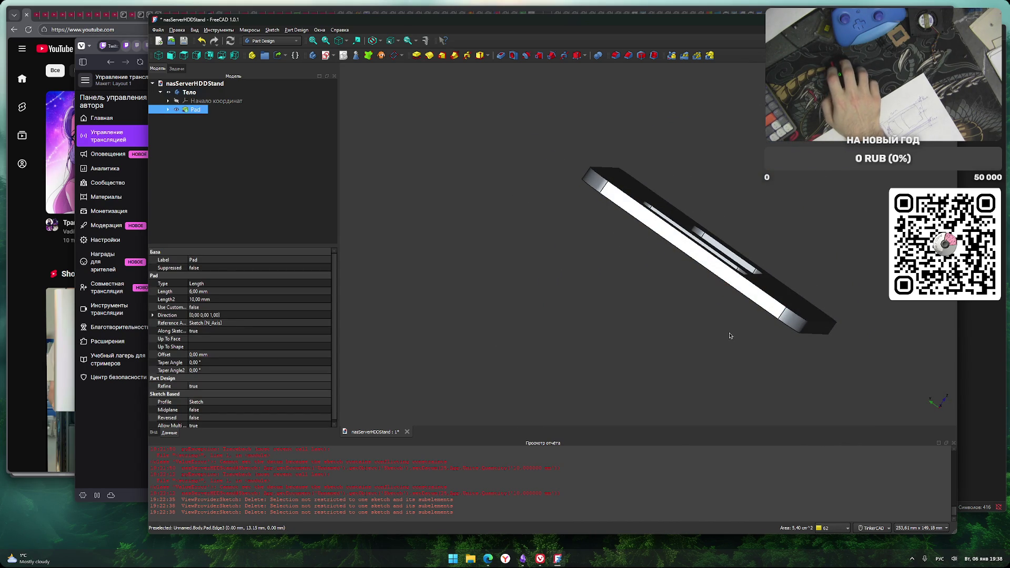
Create a new sketch on the plate and orbit to an oblique view
left_click(327, 55)
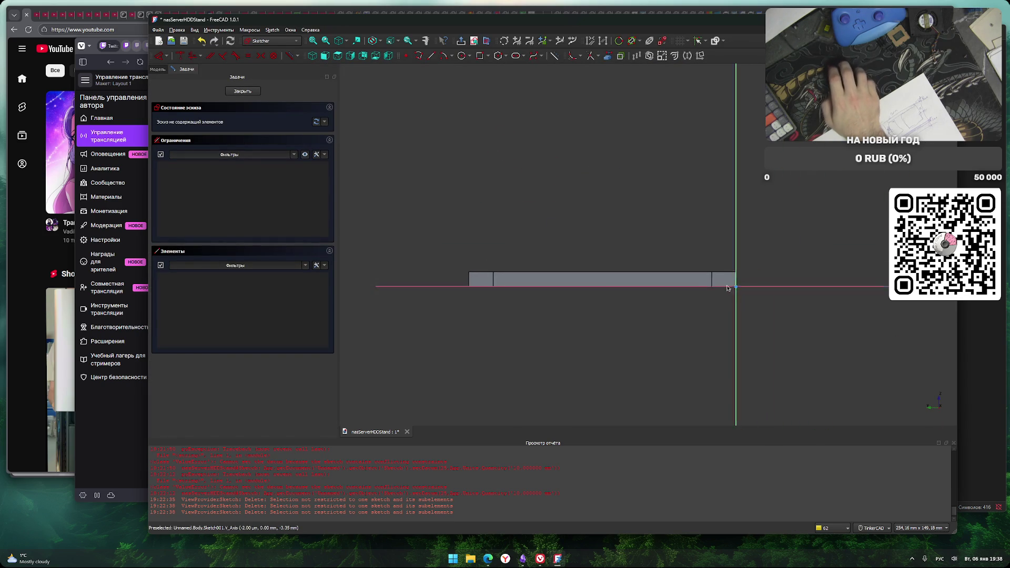
scroll(735, 293, "up", 6)
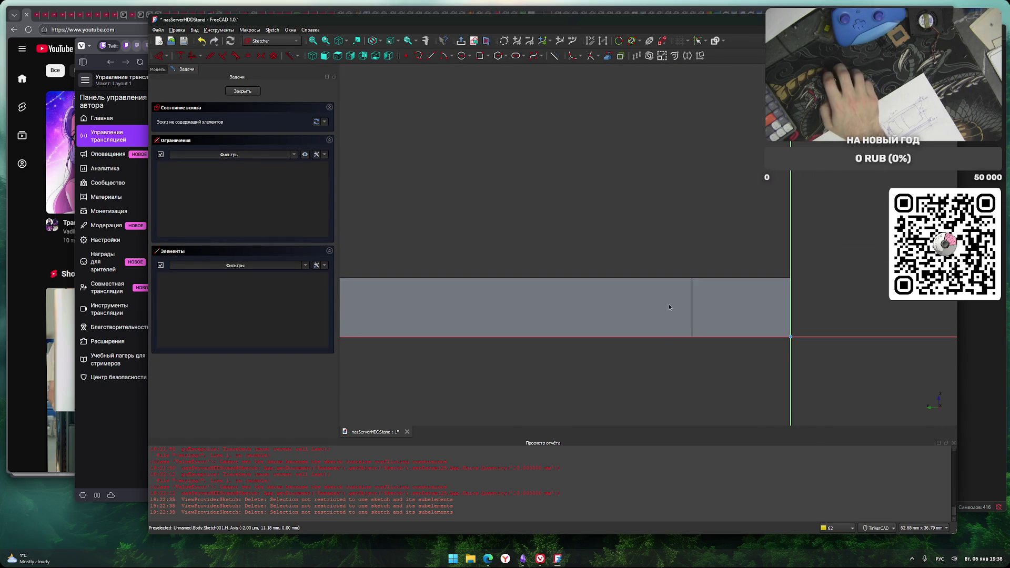
mouse_move(661, 363)
middle_mouse_down()
mouse_move(726, 363)
mouse_move(719, 372)
mouse_move(729, 361)
middle_mouse_up()
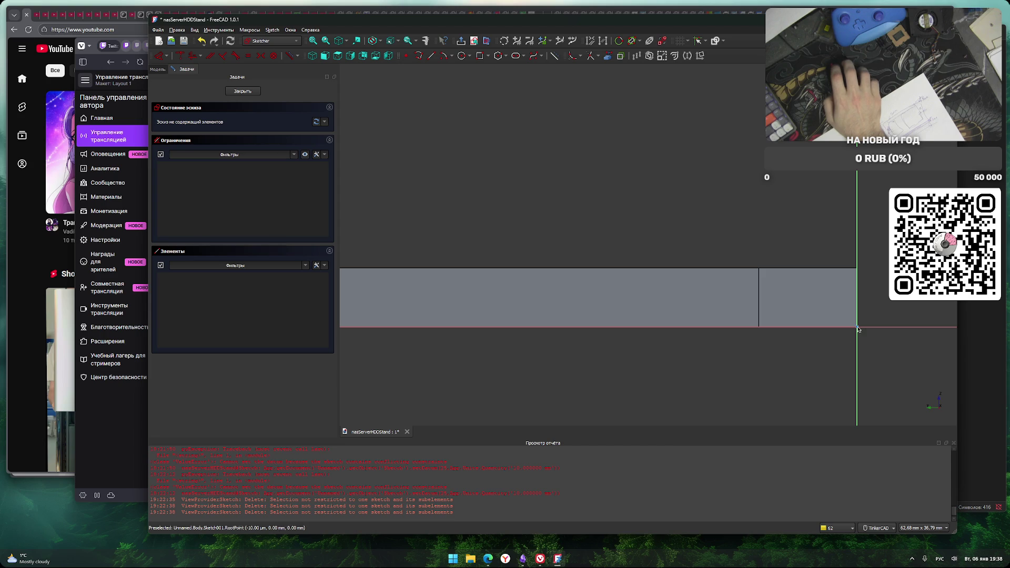
mouse_move(726, 368)
right_mouse_down()
mouse_move(546, 277)
mouse_move(789, 320)
mouse_move(796, 342)
right_mouse_up()
right_click_drag(894, 379, 747, 231)
Draw a circle near the plate edge and dimension it 6 mm
key("g")
key("c")
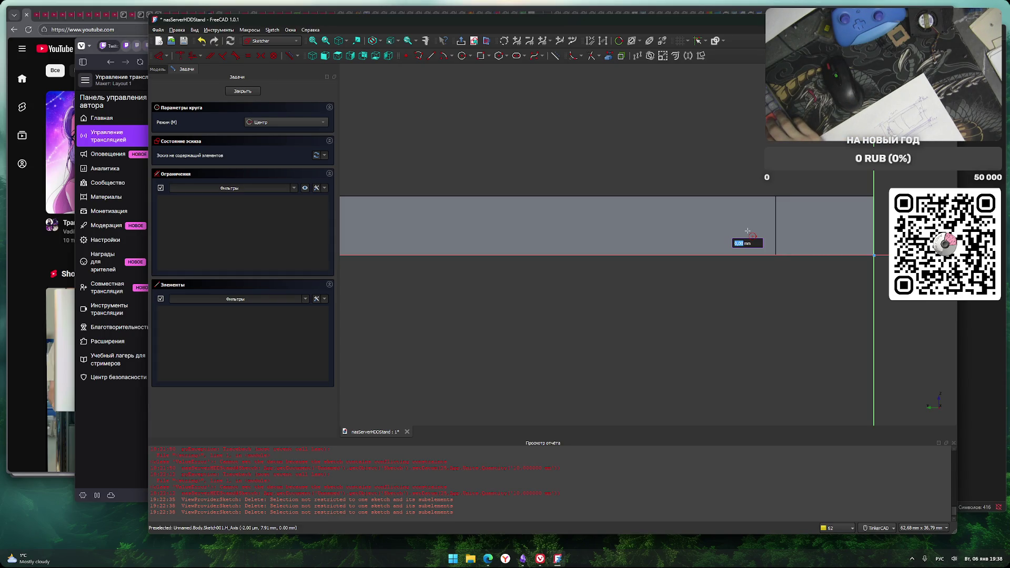
type("5.5")
key("BackSpace")
key("BackSpace")
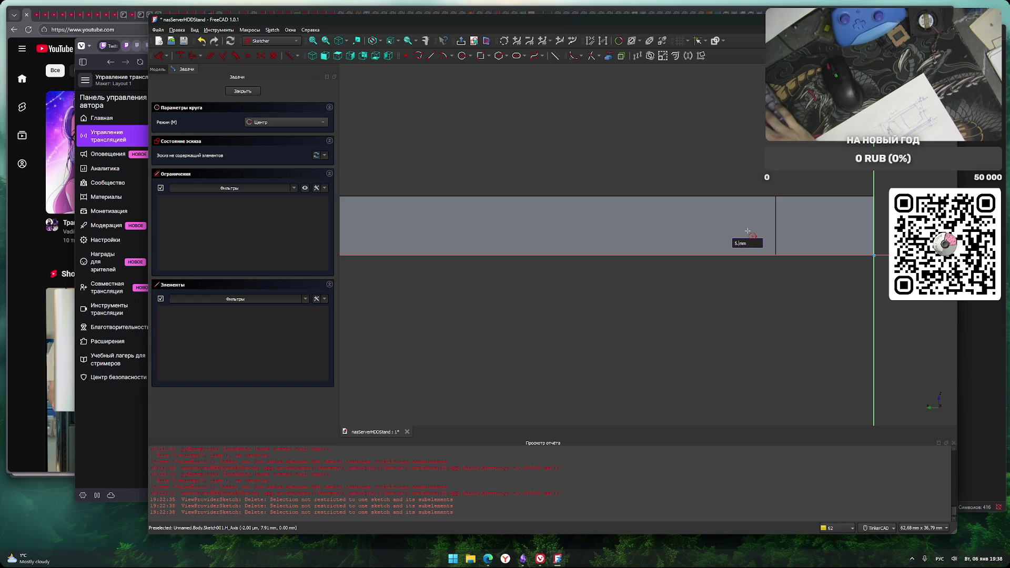
key("BackSpace")
key("BackSpace")
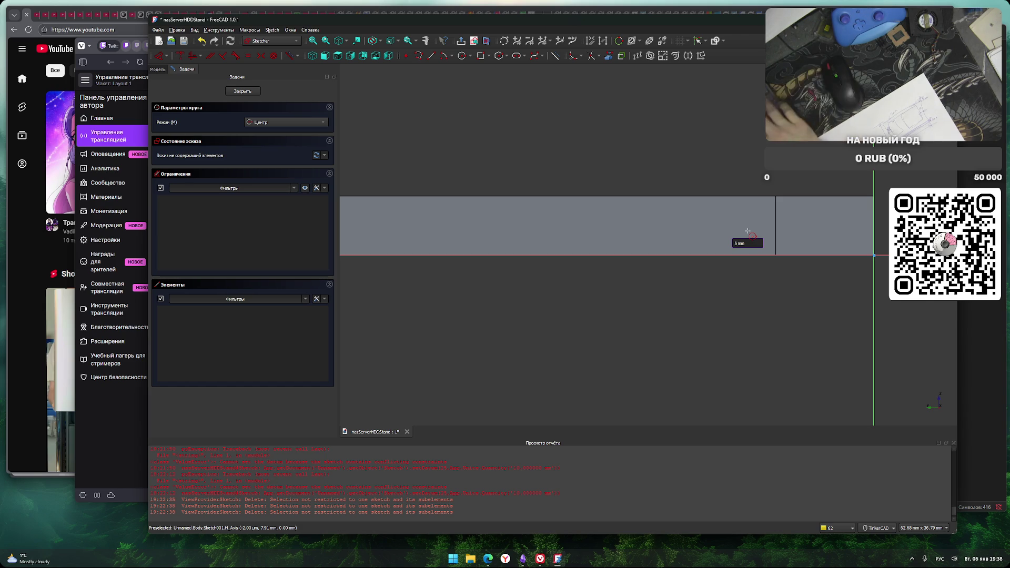
left_click(748, 232)
type("6")
key("Return")
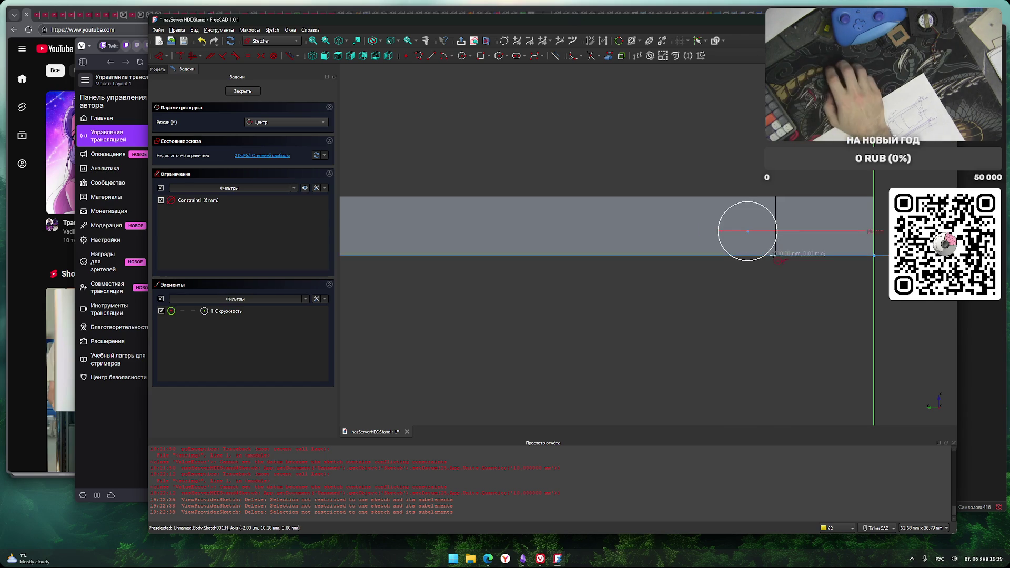
Drag the 6 mm circle down onto the horizontal axis at the plate's edge
right_click(767, 287)
left_click(775, 241)
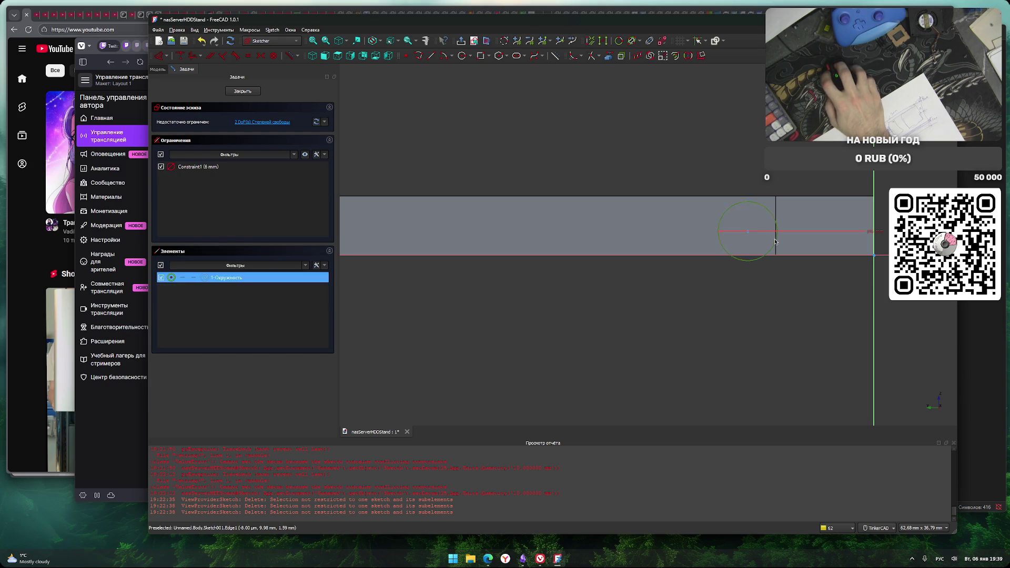
left_click_drag(778, 239, 788, 279)
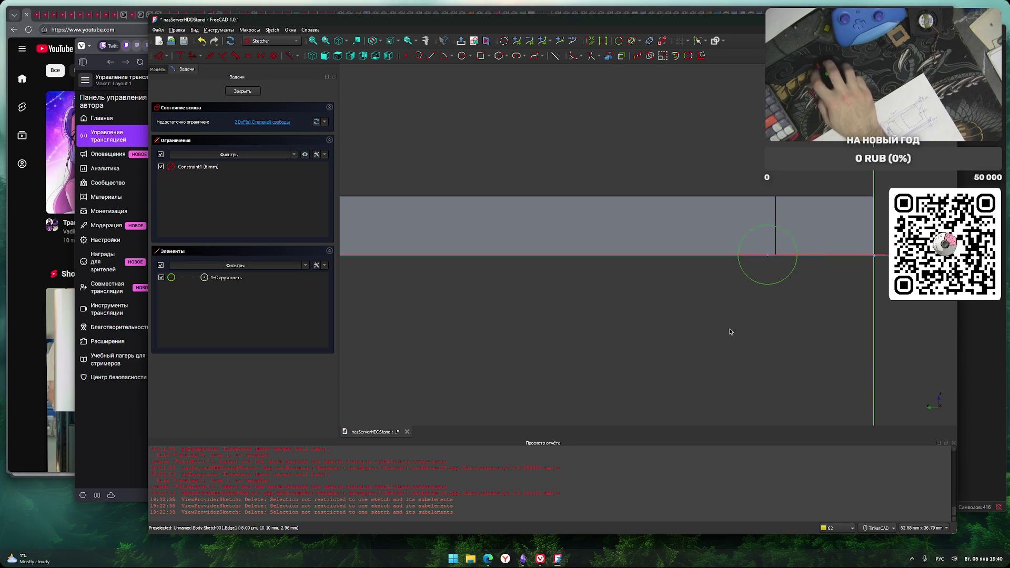
Change the circle's diameter to 5 mm and move it back inside the plate
mouse_move(789, 275)
left_mouse_down()
mouse_move(771, 226)
mouse_move(753, 308)
left_mouse_up()
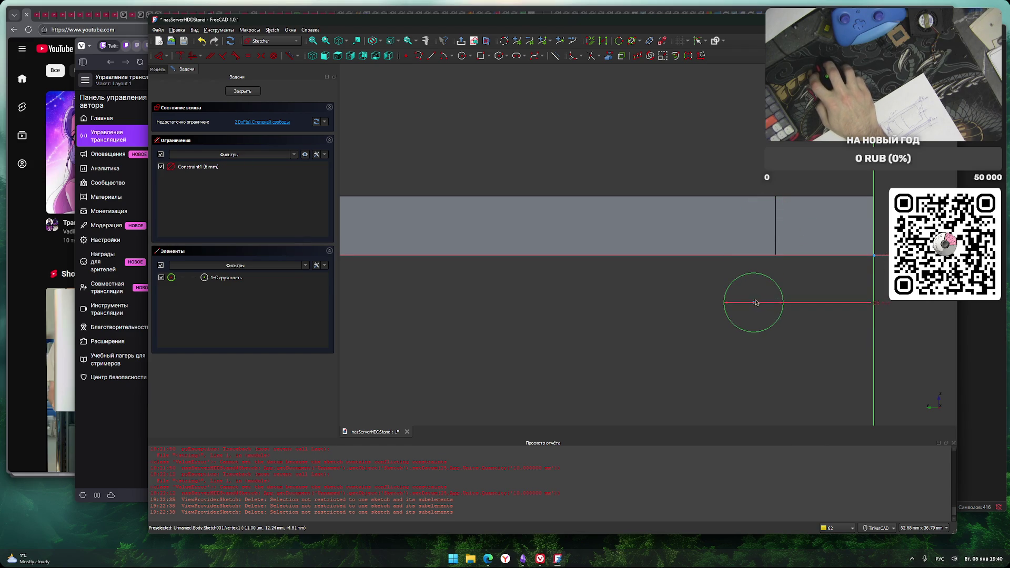
left_click(882, 305)
double_click(882, 305)
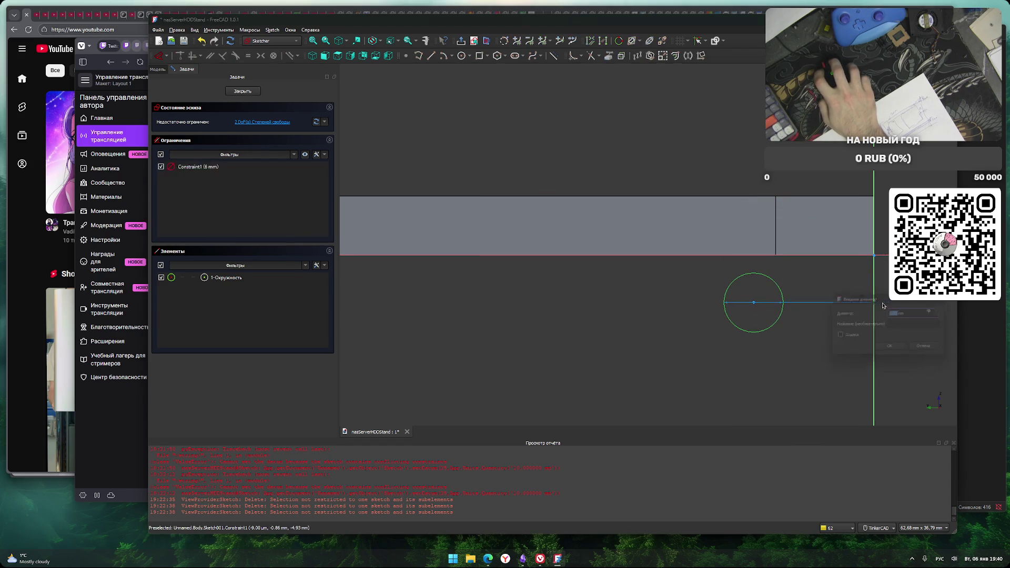
type("5")
left_click(899, 350)
mouse_move(770, 314)
left_mouse_down()
mouse_move(784, 255)
mouse_move(761, 314)
left_mouse_up()
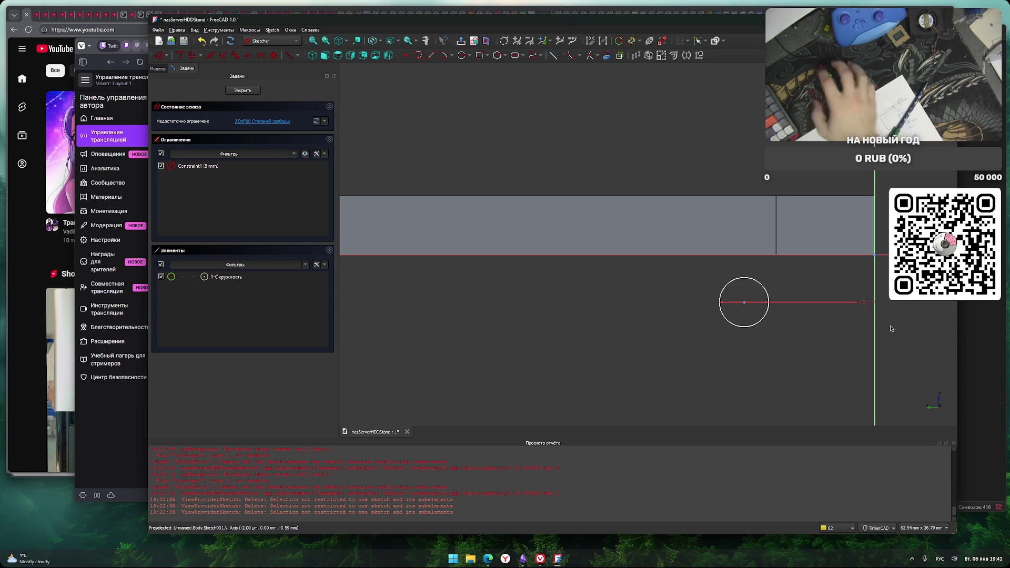
left_click_drag(743, 302, 752, 232)
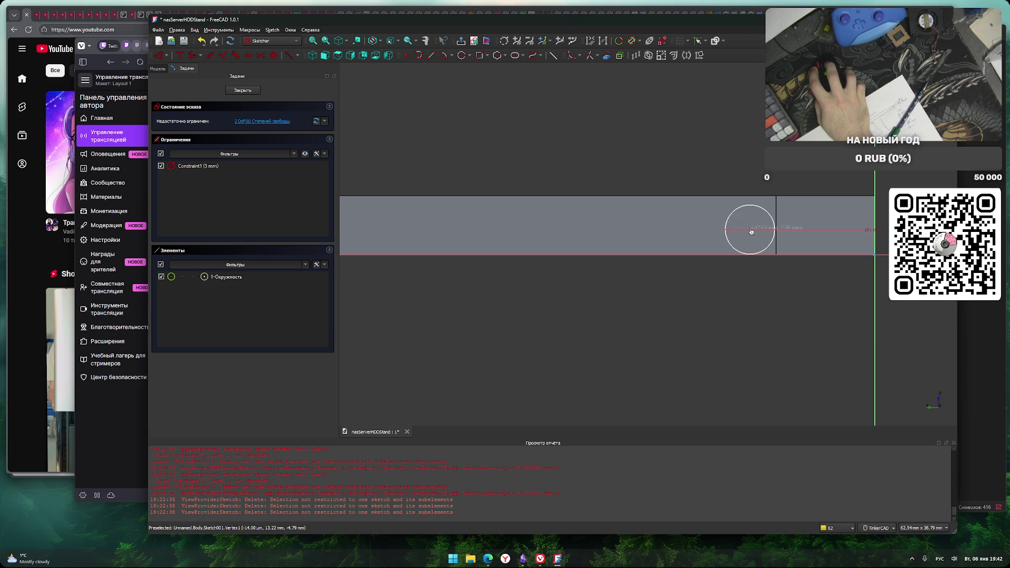
Orbit, zoom and pan to view the plate's rounded pockets from above in perspective
right_click_drag(755, 278, 767, 303)
scroll(767, 302, "down", 5)
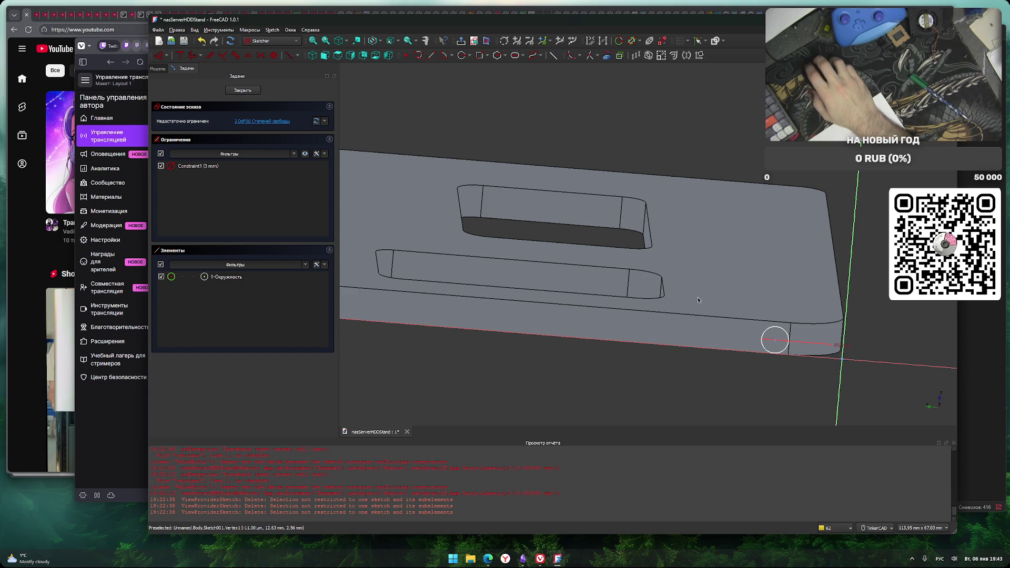
middle_click_drag(698, 303, 696, 326)
right_click_drag(696, 327, 687, 333)
middle_click_drag(687, 333, 687, 331)
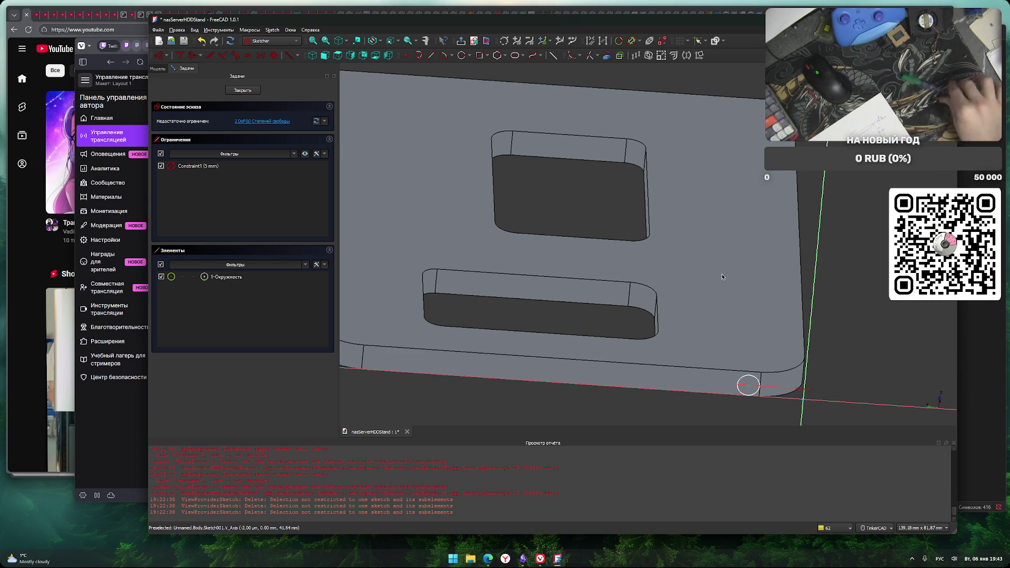
Close the circle sketch and reopen the plate sketch to review its dimensions
left_click(249, 92)
double_click(206, 118)
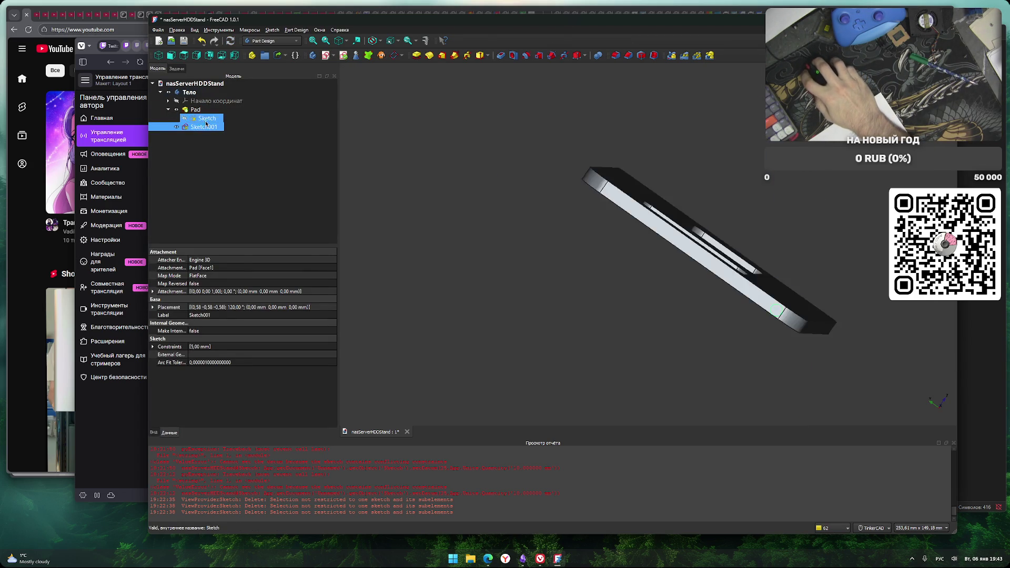
middle_click_drag(705, 381, 711, 286)
scroll(711, 286, "up", 5)
scroll(579, 297, "down", 3)
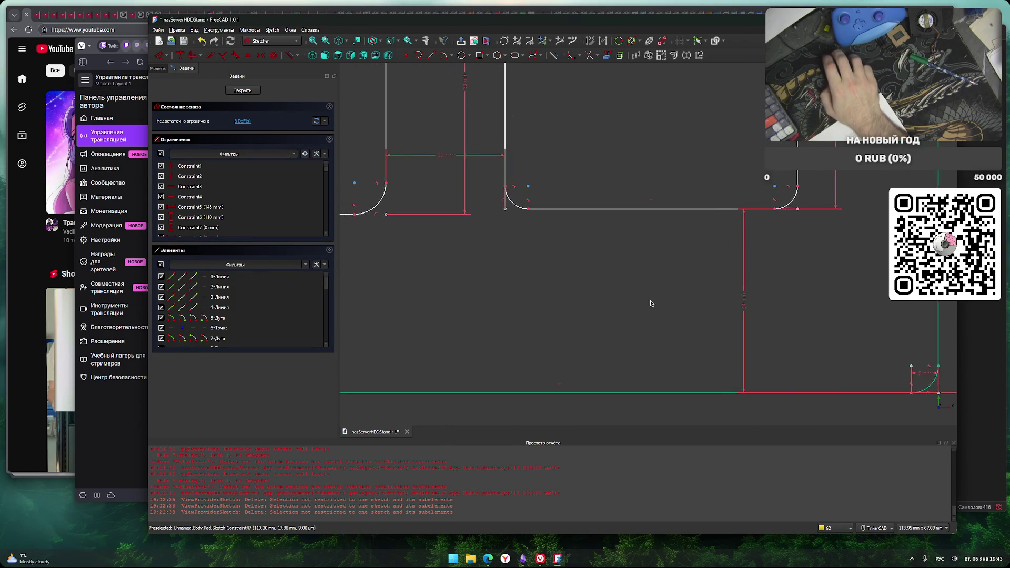
middle_click_drag(548, 292, 564, 297)
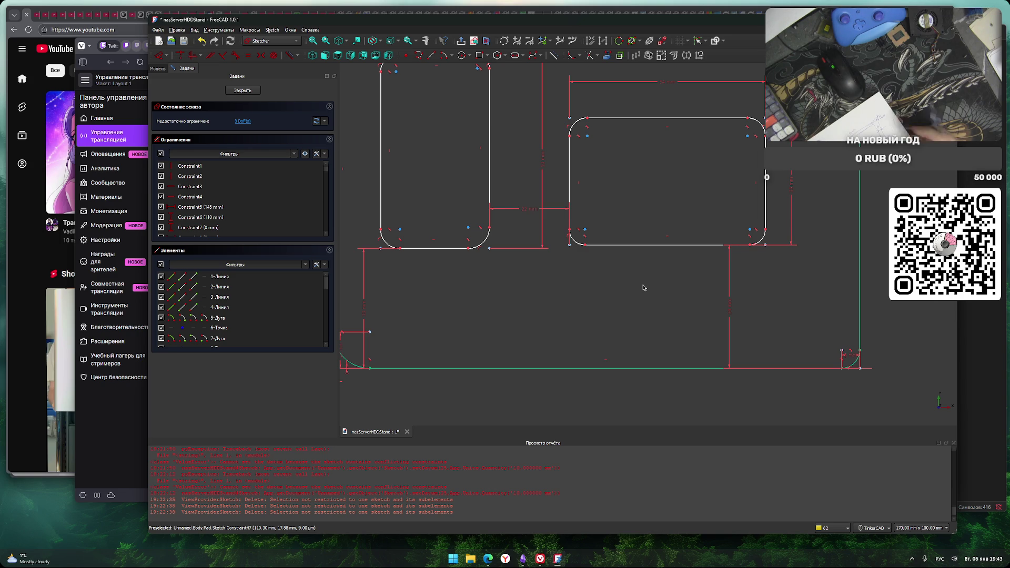
Compute 34 − 18 = 16 in Windows Calculator, then close the plate sketch
key("super")
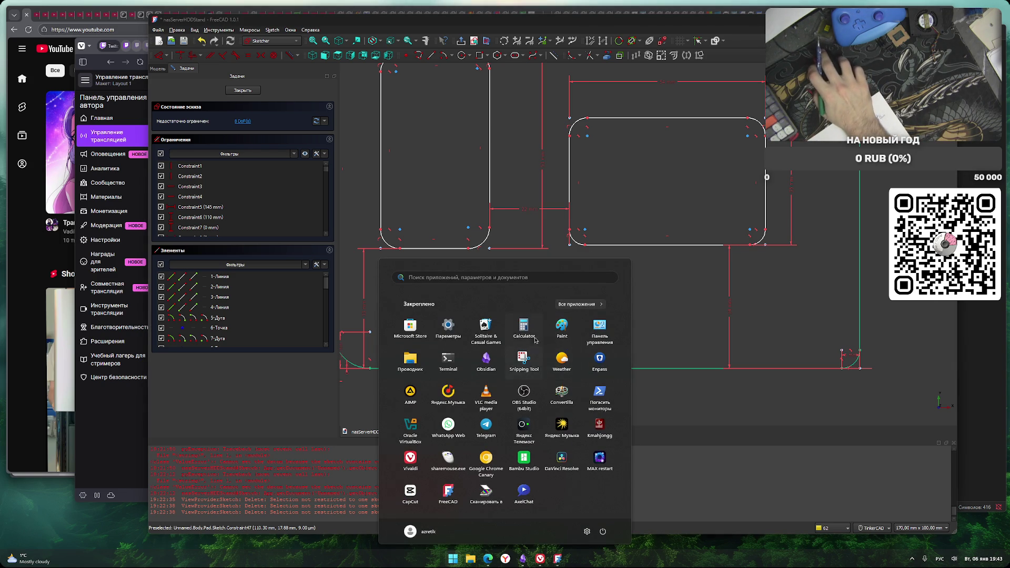
left_click(525, 330)
type("34-18")
key("Return")
key("Escape")
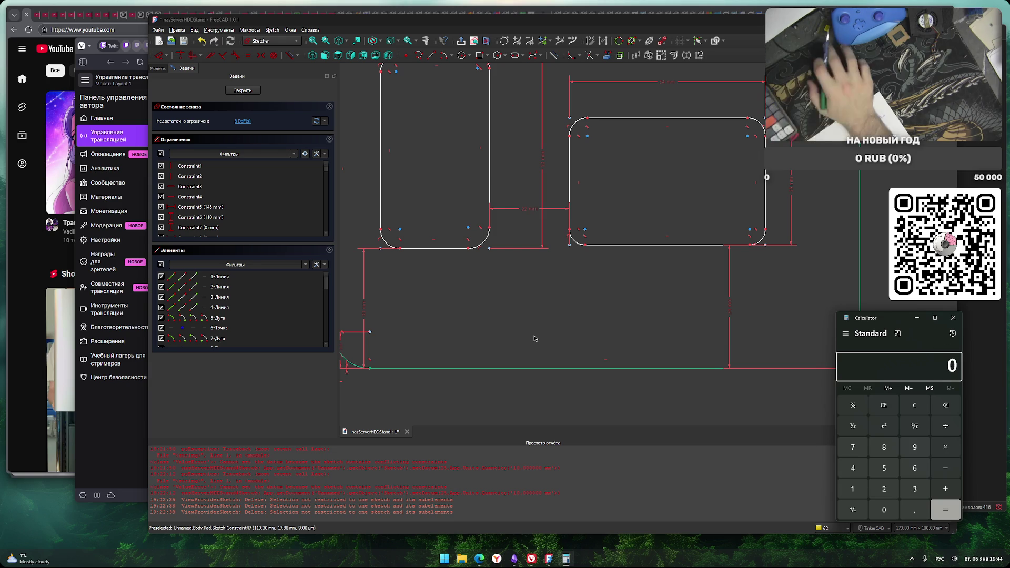
left_click(952, 317)
scroll(689, 348, "down", 5)
scroll(638, 323, "up", 3)
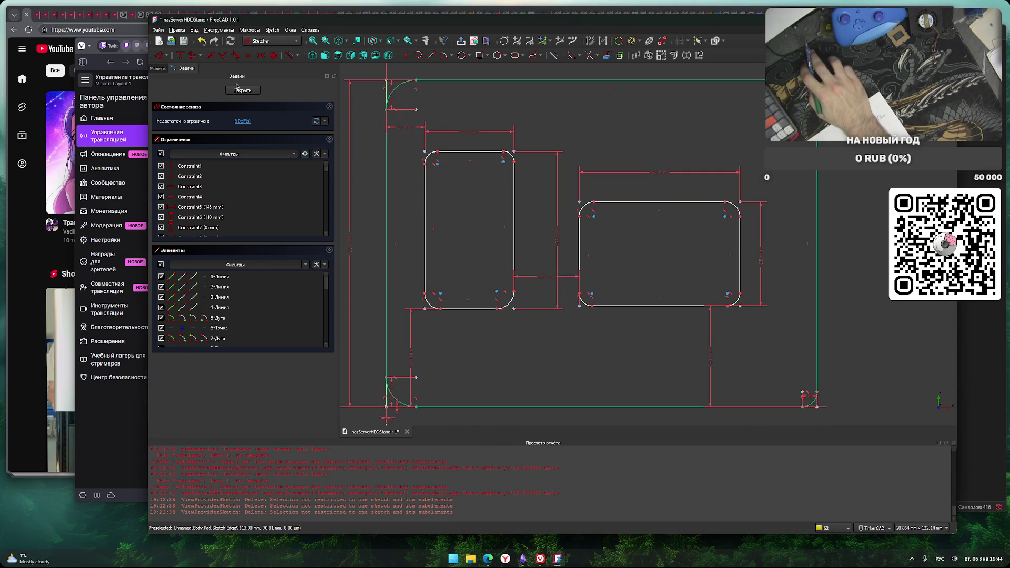
left_click(243, 90)
middle_click_drag(643, 252, 519, 250)
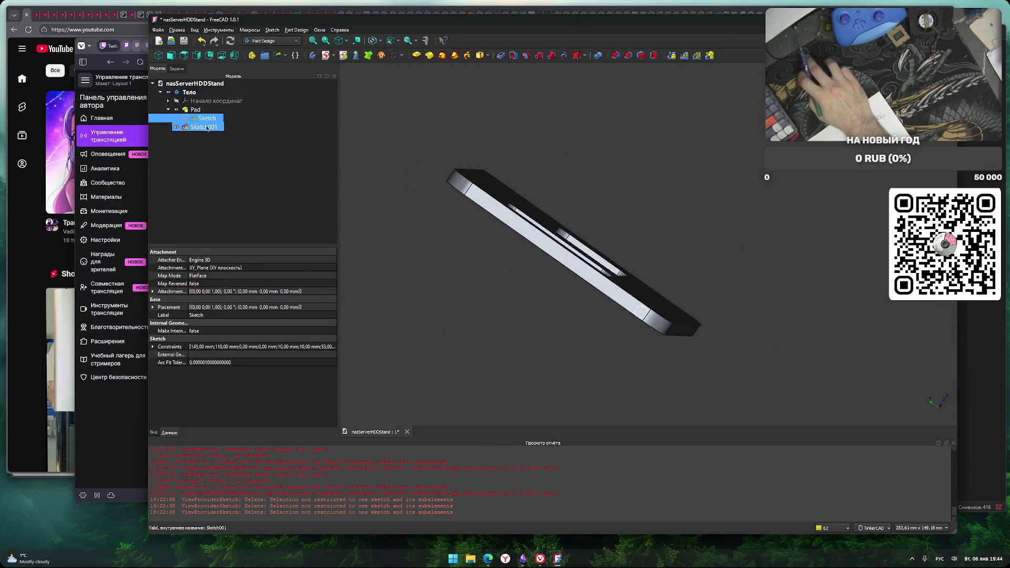
Reopen Sketch001 and give the circle a 13.5 mm horizontal distance
double_click(203, 126)
middle_click_drag(732, 330, 584, 377)
scroll(584, 376, "up", 3)
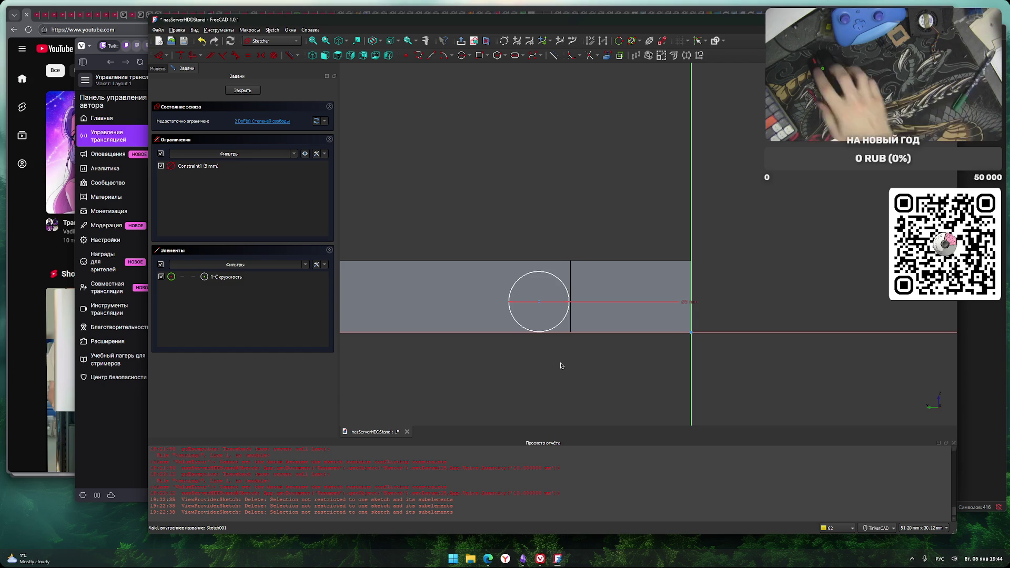
left_click(539, 301)
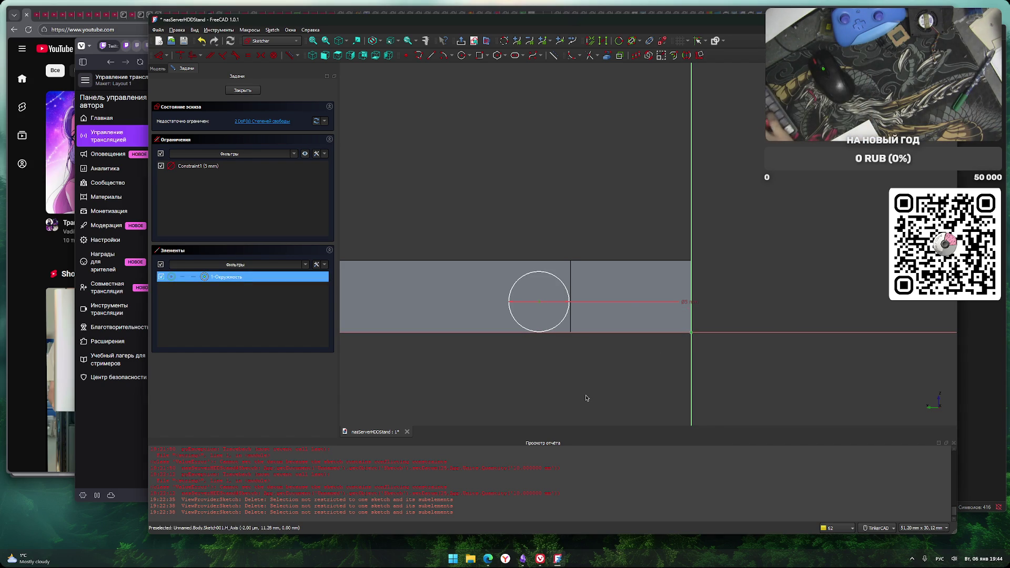
type("lh13")
type(",5")
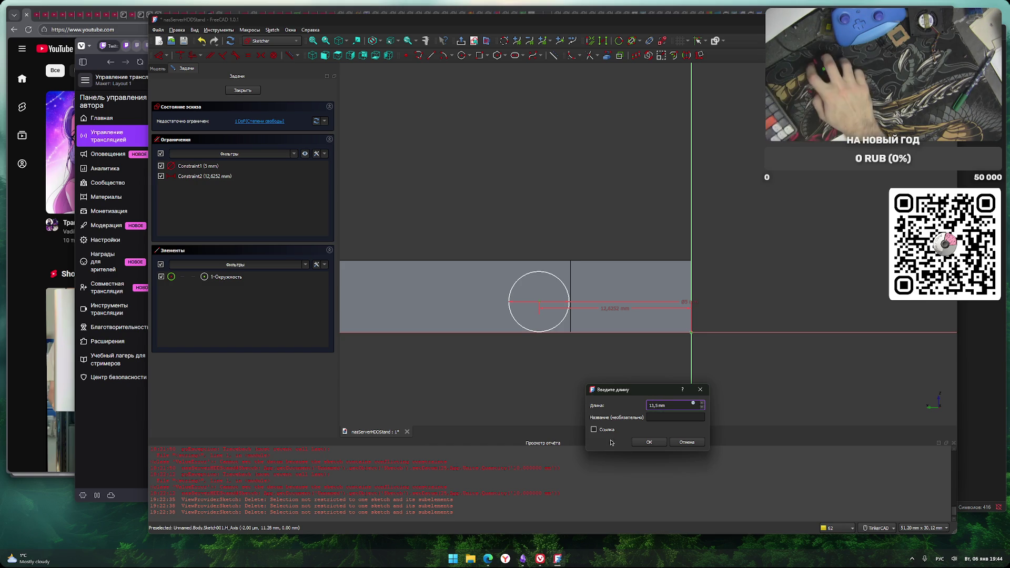
left_click(649, 442)
scroll(559, 382, "down", 1)
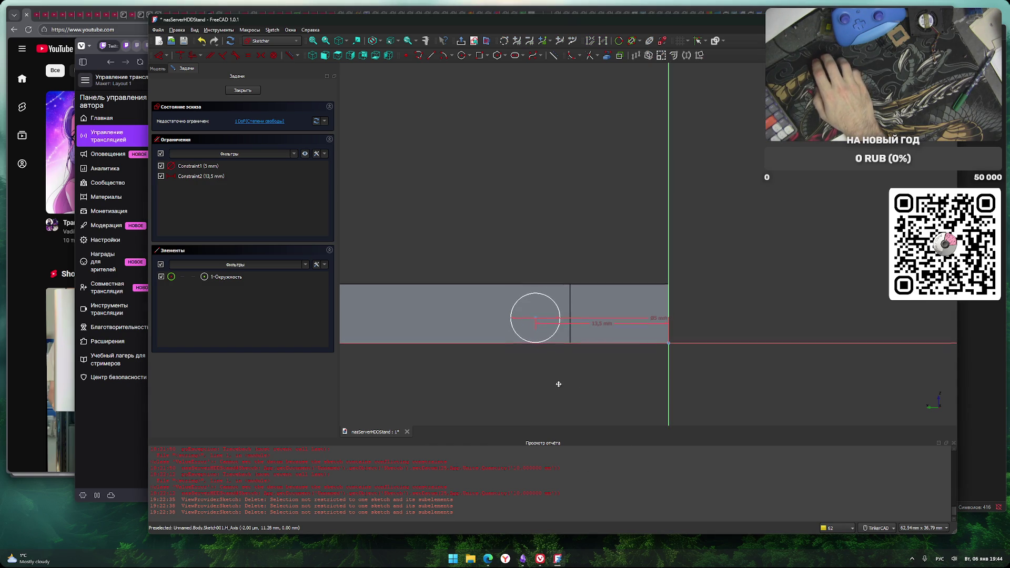
scroll(559, 385, "up", 5)
scroll(531, 368, "up", 4)
scroll(546, 284, "down", 1)
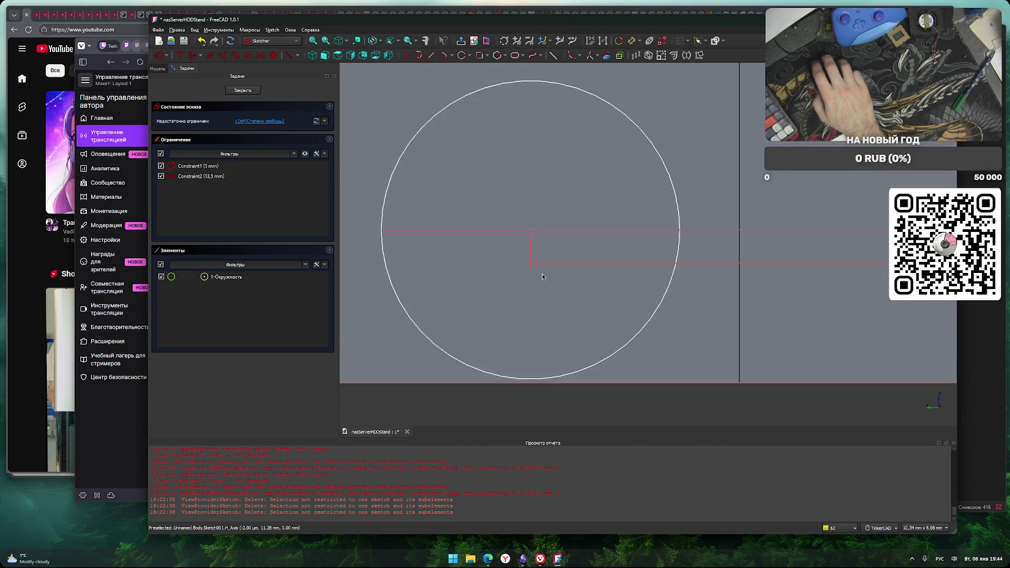
Add a 2.5 mm vertical distance from the circle to the origin, then close the sketch
left_click(532, 231)
scroll(563, 289, "down", 4)
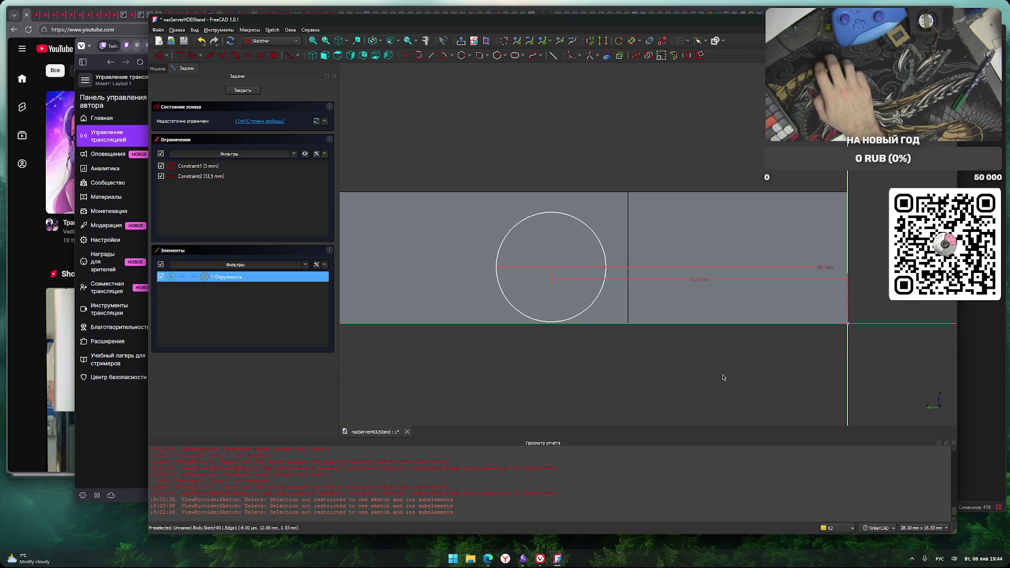
left_click(848, 325)
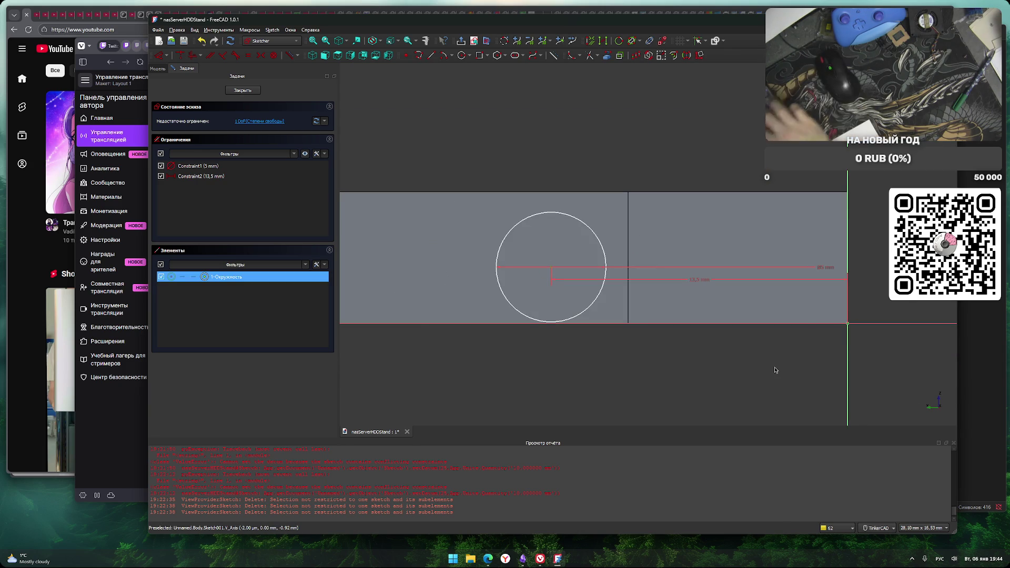
key("i")
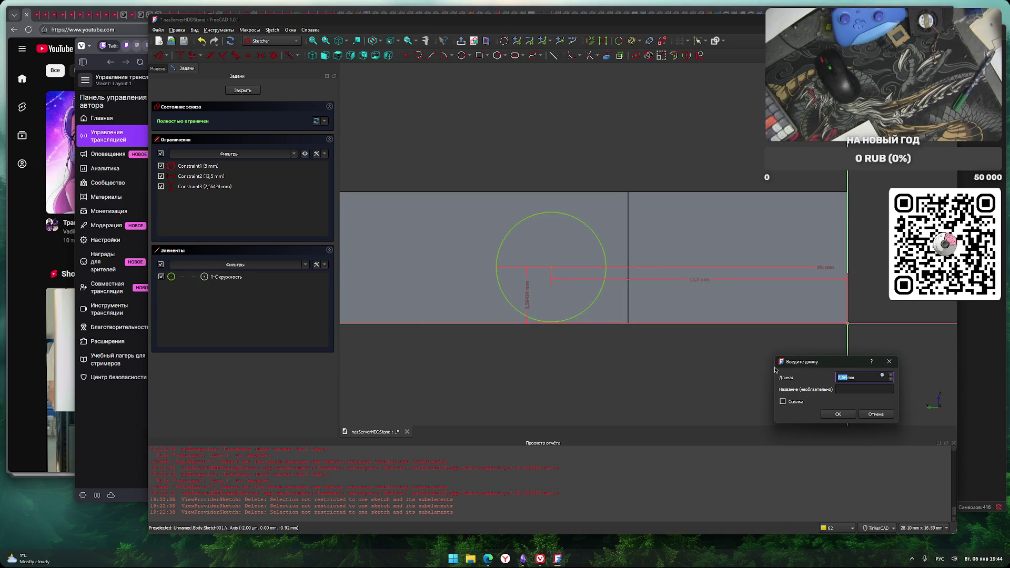
type("2,")
key("Return")
scroll(547, 369, "up", 1)
scroll(547, 370, "up", 2)
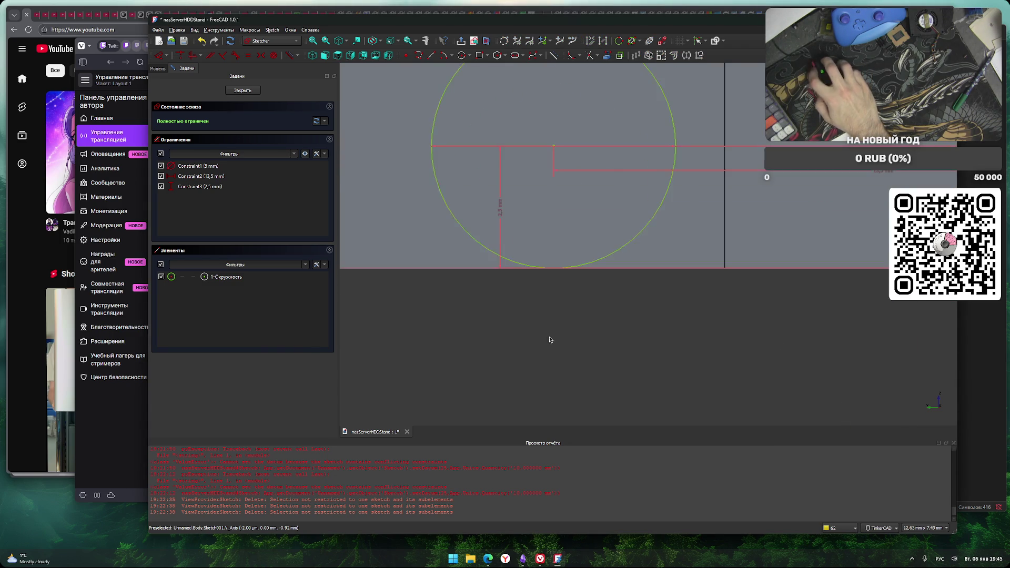
scroll(592, 373, "down", 3)
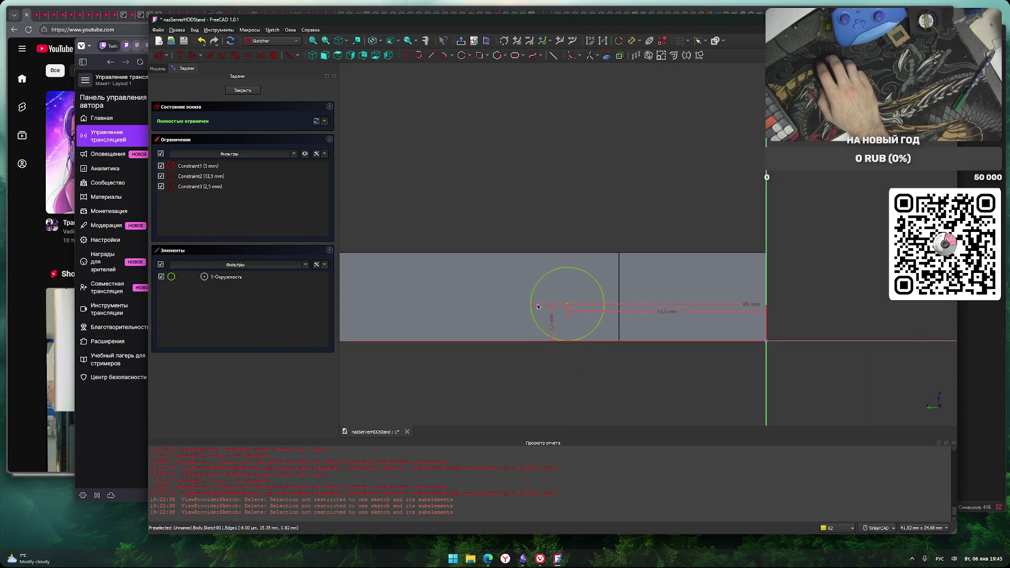
scroll(548, 374, "up", 2)
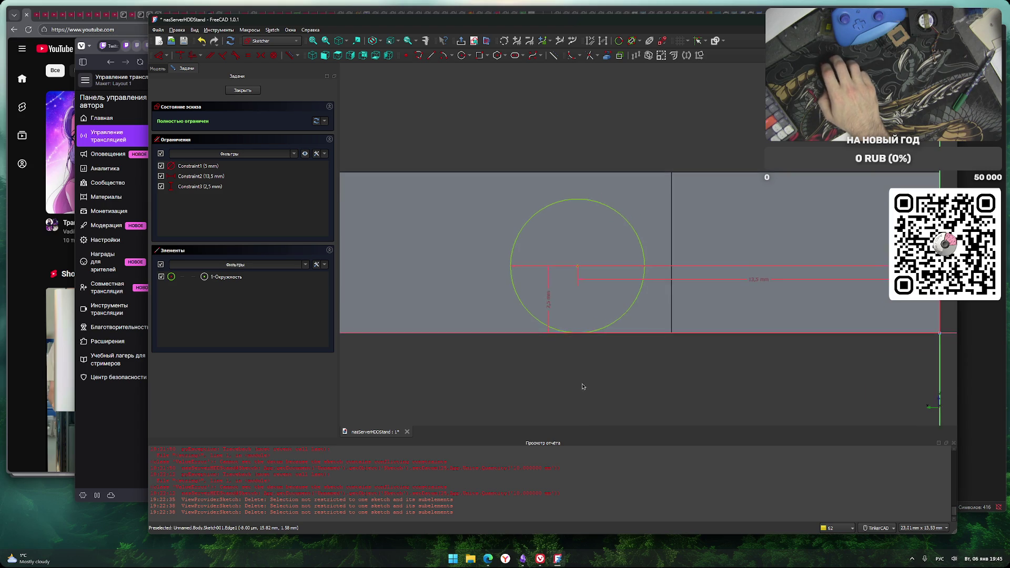
scroll(633, 357, "down", 2)
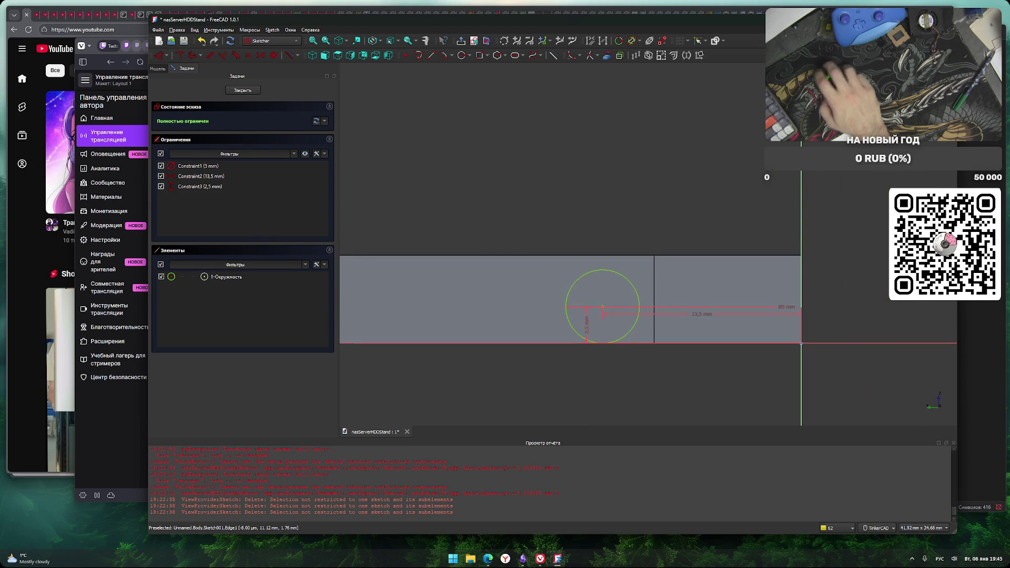
scroll(567, 369, "down", 3)
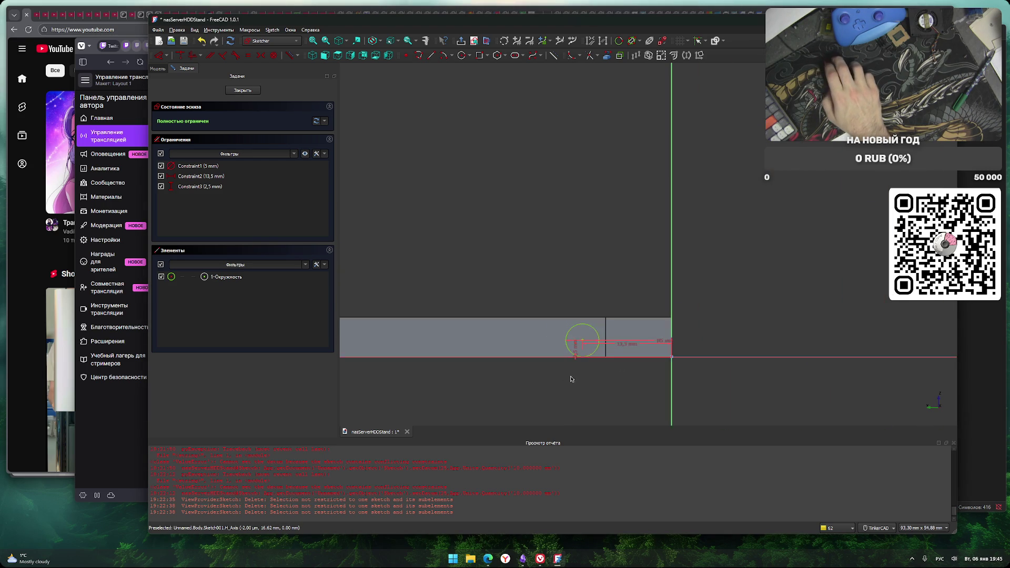
left_click(248, 92)
right_click_drag(541, 300, 563, 349)
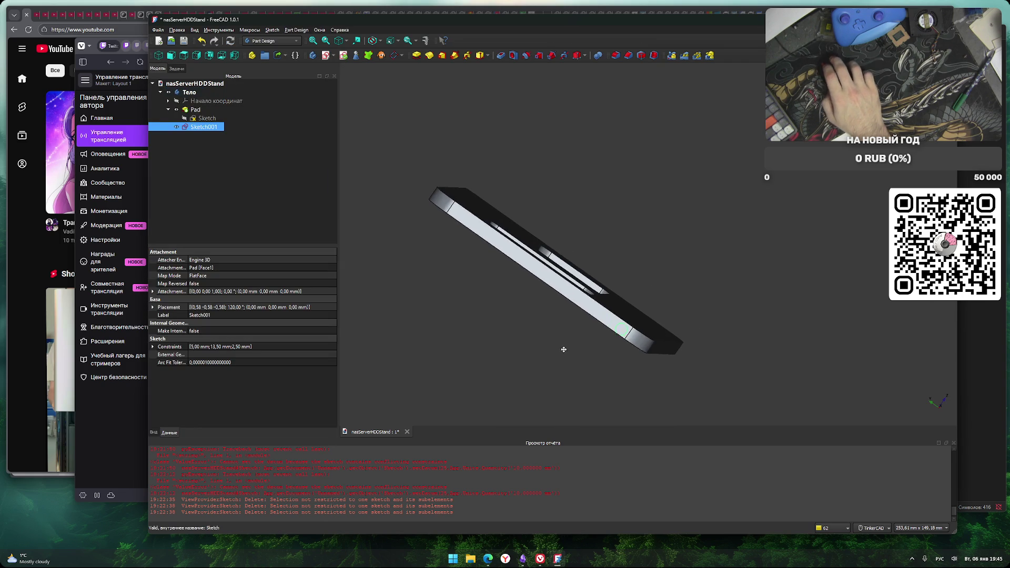
left_click(501, 56)
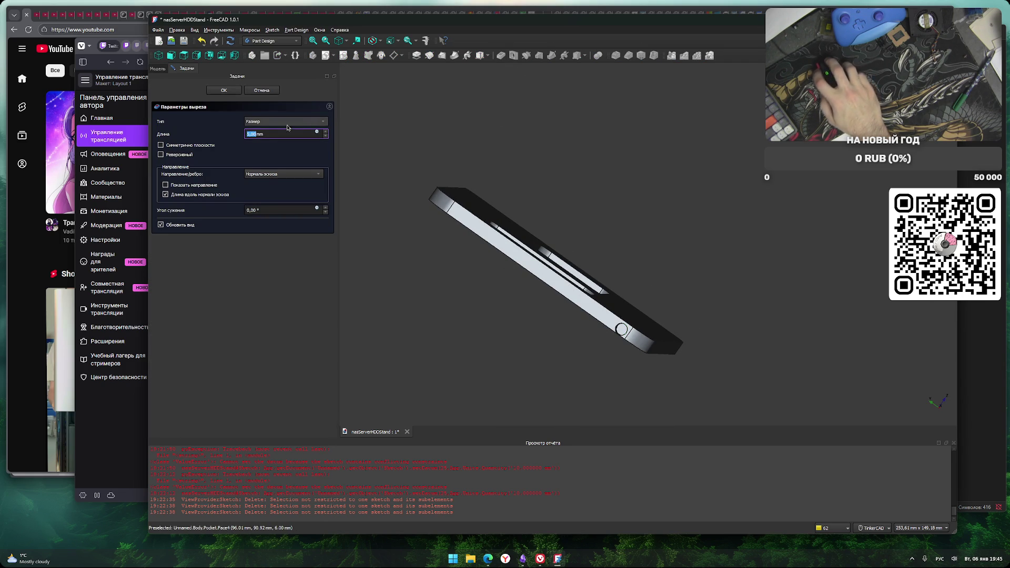
type("15")
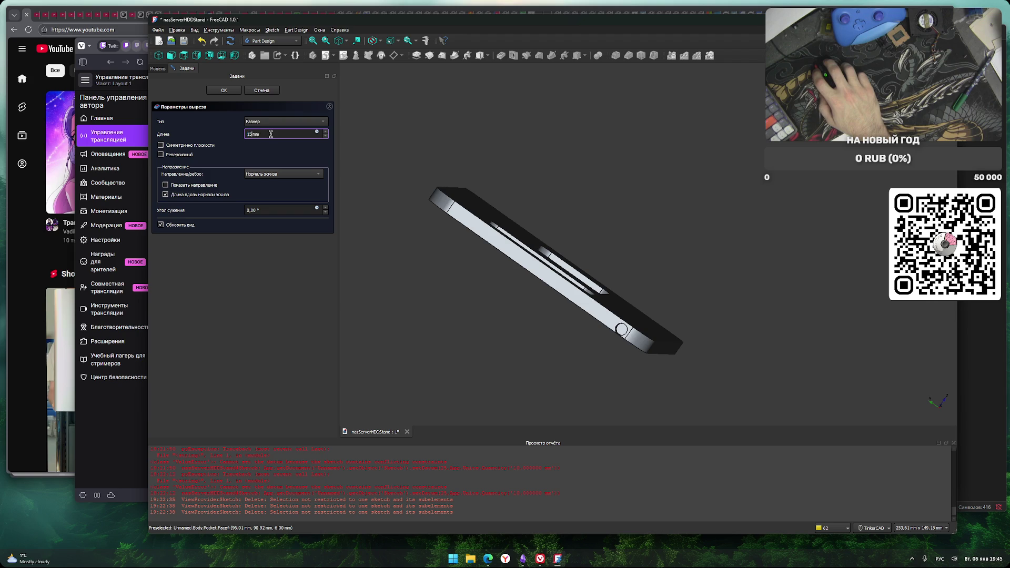
mouse_move(605, 371)
right_mouse_down()
mouse_move(574, 394)
mouse_move(424, 334)
mouse_move(466, 228)
mouse_move(553, 300)
mouse_move(638, 282)
mouse_move(661, 379)
mouse_move(677, 295)
mouse_move(677, 368)
mouse_move(645, 370)
mouse_move(654, 372)
right_mouse_up()
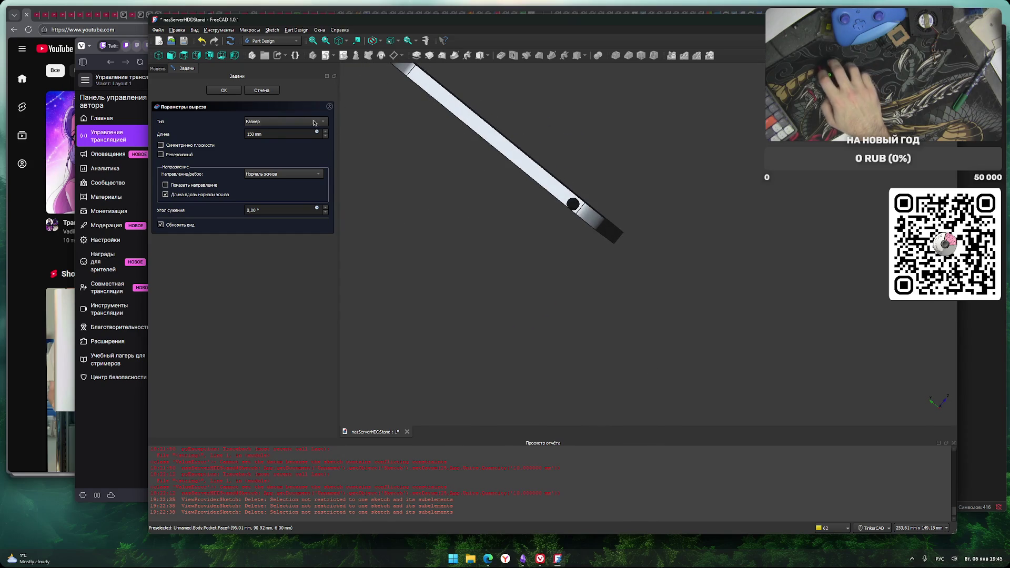
mouse_move(533, 283)
right_mouse_down()
mouse_move(550, 234)
mouse_move(635, 295)
mouse_move(636, 266)
mouse_move(699, 311)
mouse_move(638, 261)
mouse_move(551, 281)
right_mouse_up()
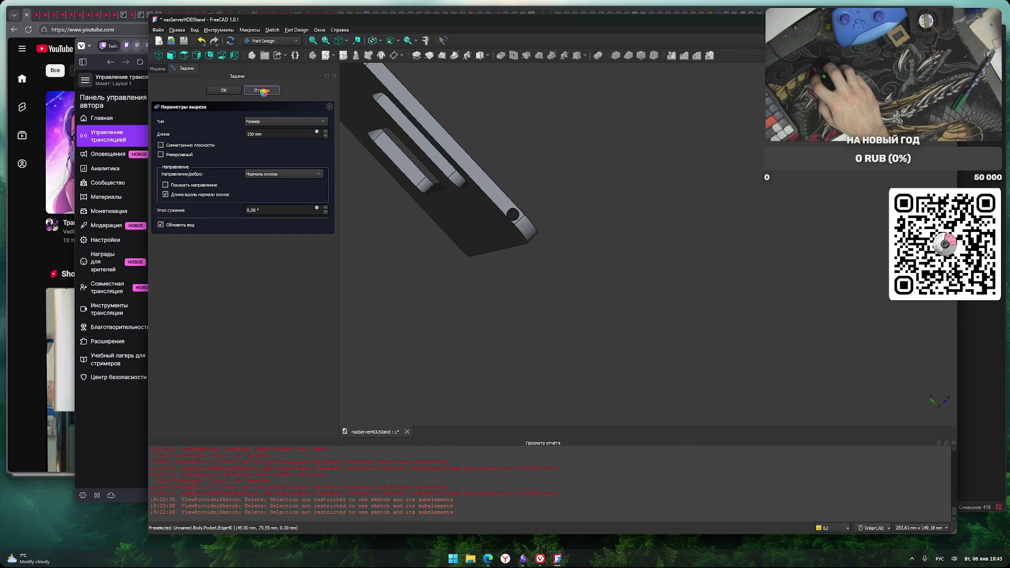
left_click(262, 90)
mouse_move(463, 292)
right_mouse_down()
mouse_move(463, 316)
mouse_move(498, 327)
mouse_move(550, 318)
mouse_move(495, 336)
mouse_move(543, 325)
right_mouse_up()
left_click(514, 55)
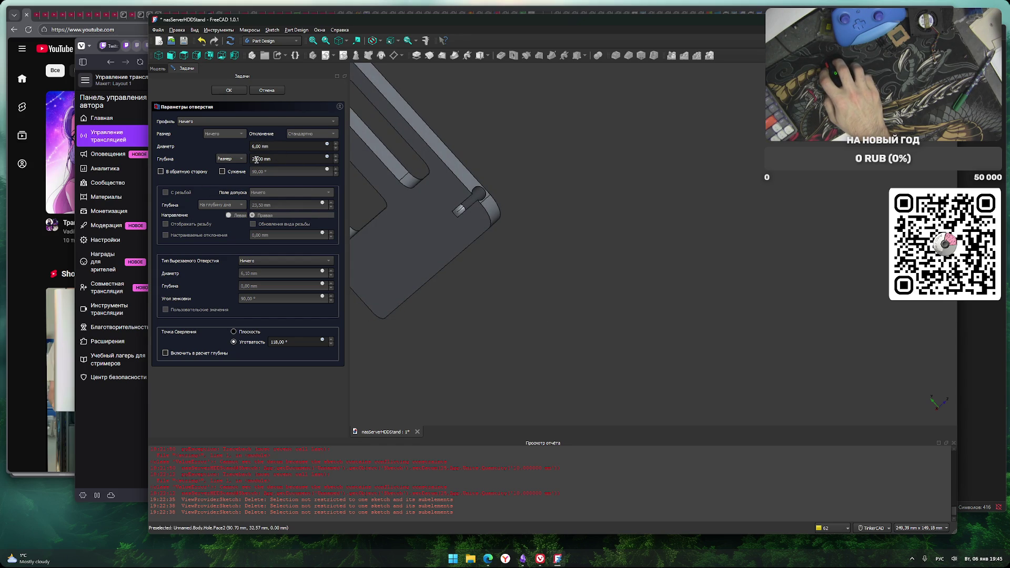
Set the 6 mm hole's depth to 150 mm, accept it, then select the plate's top face
left_click(253, 160)
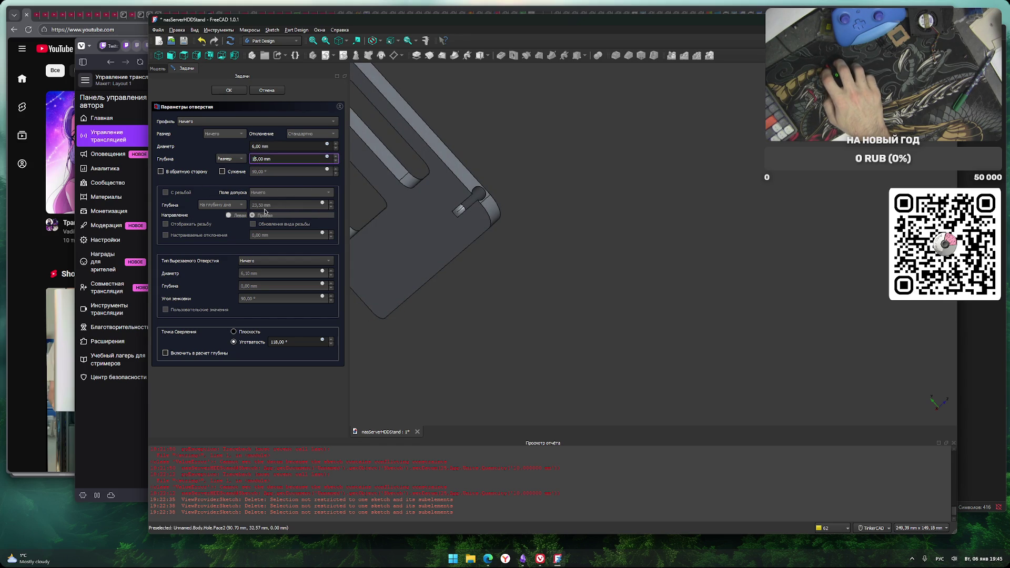
type("0")
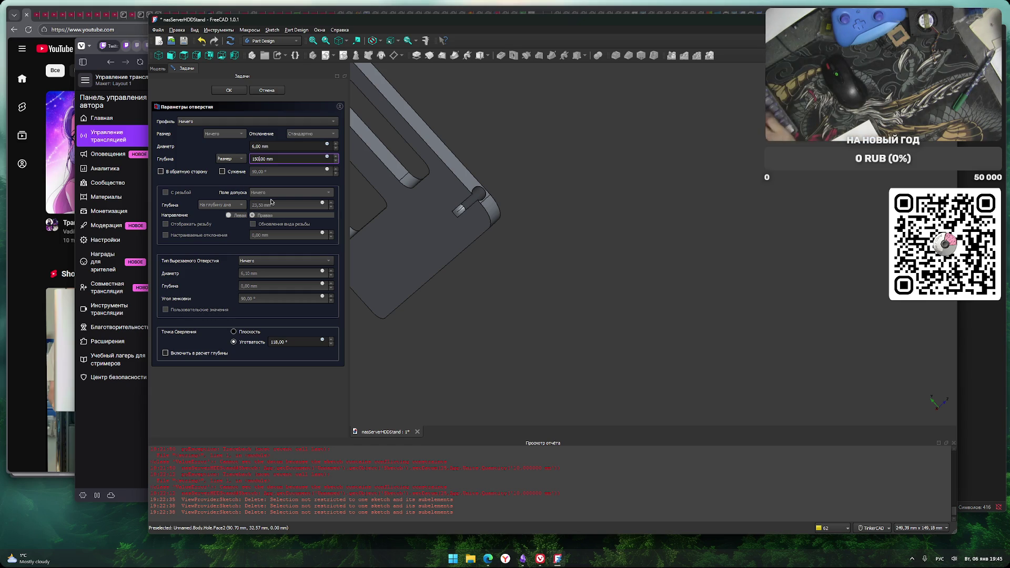
left_click(293, 405)
mouse_move(423, 378)
right_mouse_down()
mouse_move(447, 381)
mouse_move(469, 358)
mouse_move(413, 365)
mouse_move(419, 375)
mouse_move(539, 323)
mouse_move(521, 353)
mouse_move(469, 354)
mouse_move(593, 384)
right_mouse_up()
middle_click_drag(593, 384, 553, 380)
mouse_move(552, 379)
right_mouse_down()
mouse_move(595, 334)
mouse_move(555, 365)
mouse_move(535, 357)
right_mouse_up()
key("Return")
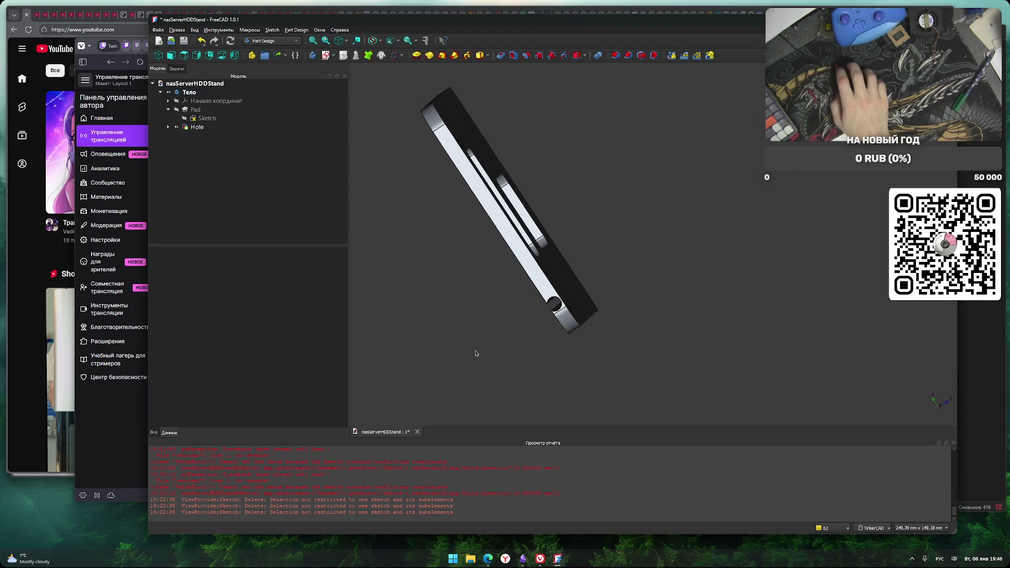
mouse_move(462, 309)
right_mouse_down()
mouse_move(541, 331)
mouse_move(588, 315)
mouse_move(638, 368)
mouse_move(582, 354)
mouse_move(608, 374)
mouse_move(455, 136)
right_mouse_up()
left_click(455, 138)
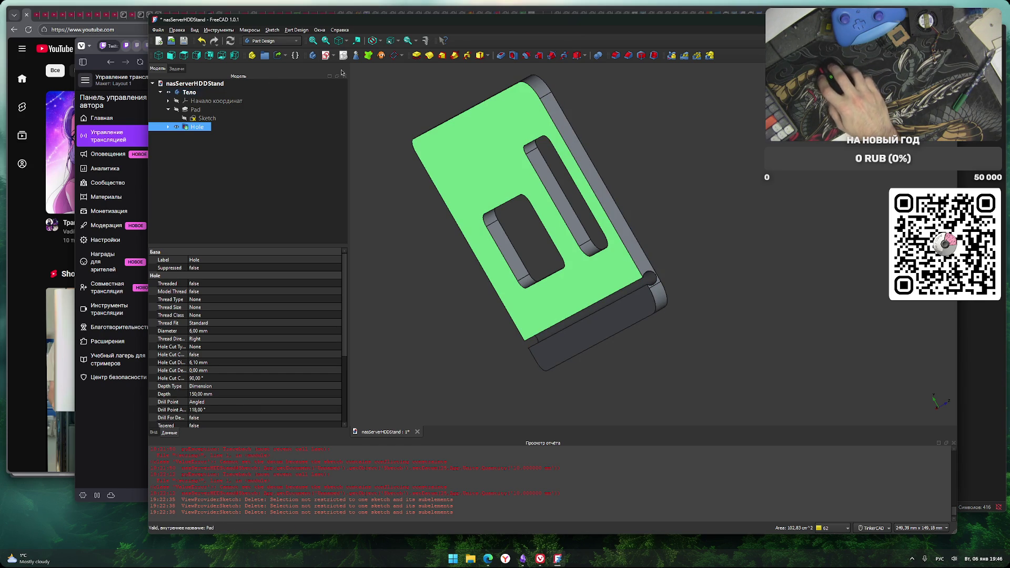
Create a new sketch on the selected top face of the plate
left_click(326, 55)
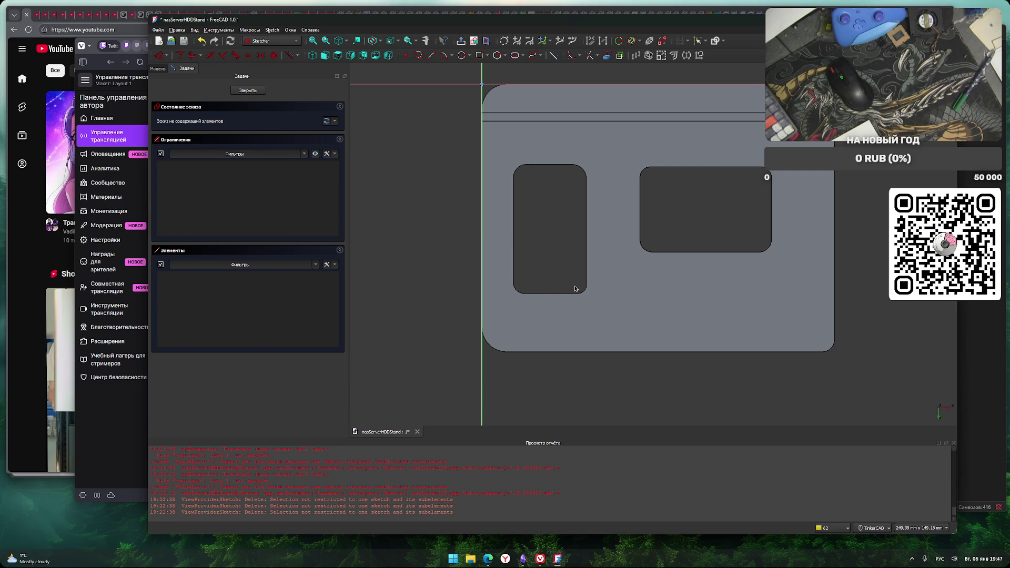
Draw a rectangle below the right-hand cutout
middle_click_drag(738, 318, 665, 324)
left_click(479, 55)
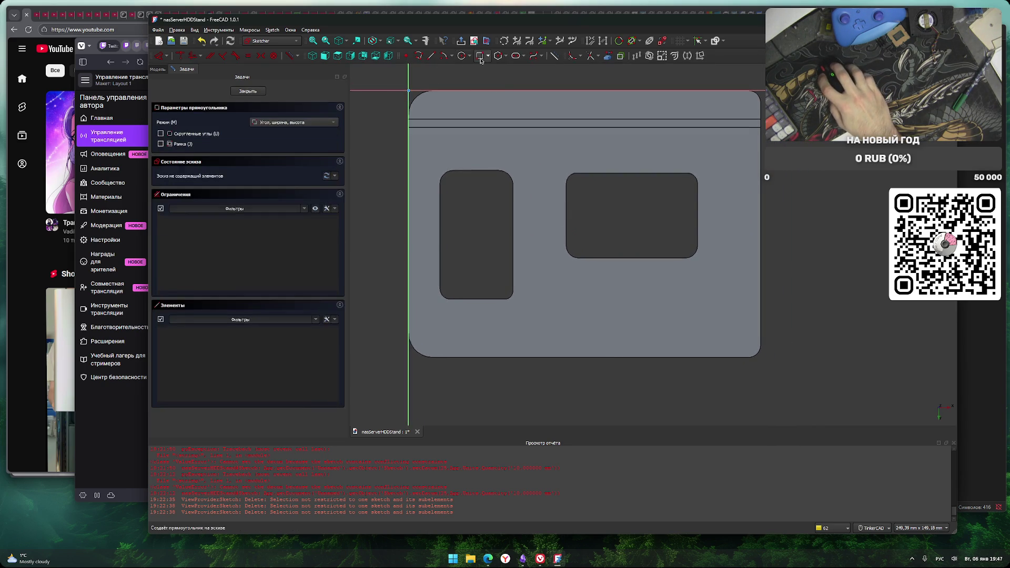
left_click(565, 287)
left_click(695, 348)
right_click(653, 314)
Stretch the rectangle's bottom edge down past the plate's lower edge
scroll(653, 315, "up", 3)
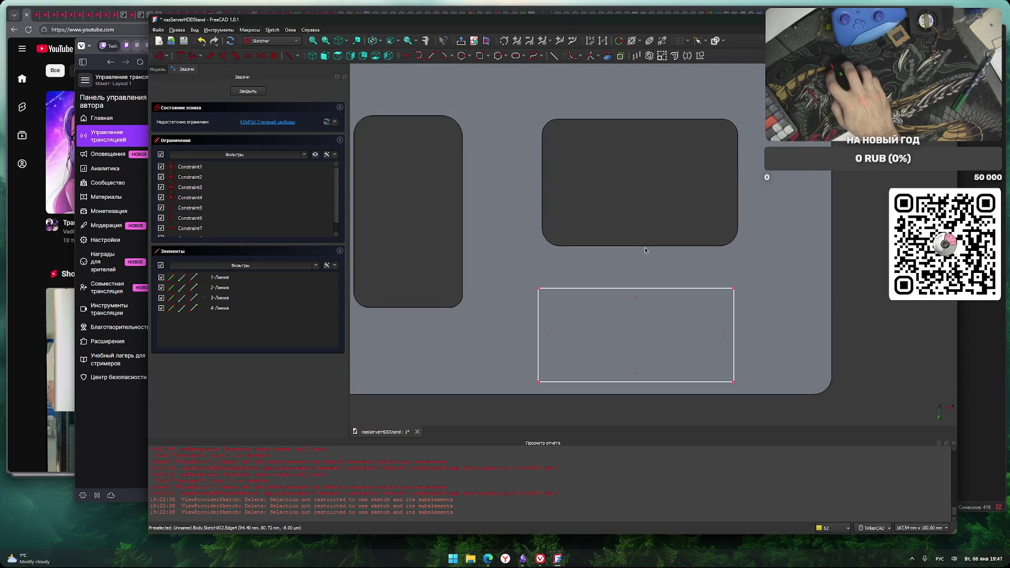
scroll(583, 249, "down", 2)
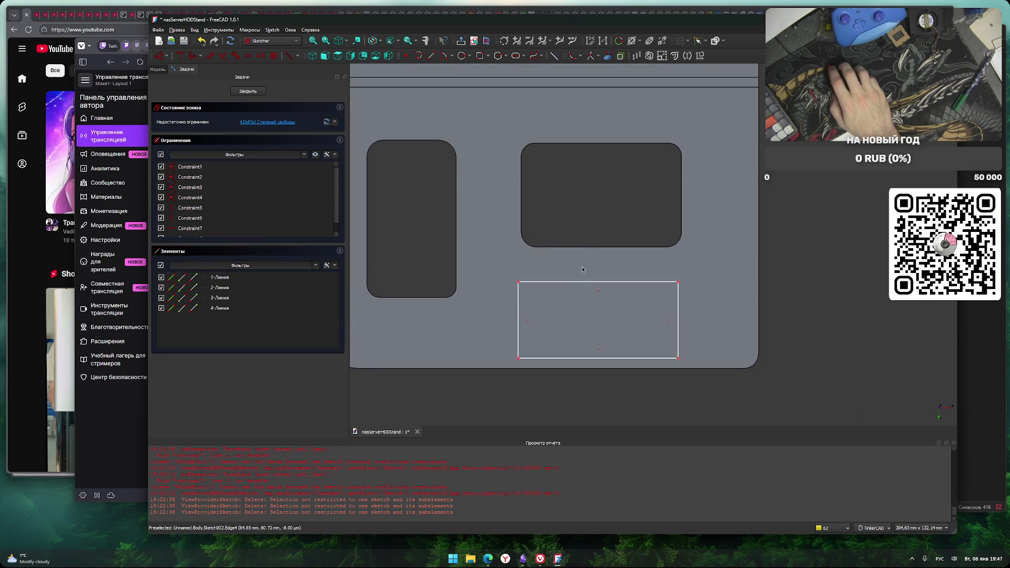
mouse_move(555, 256)
middle_mouse_down()
mouse_move(642, 264)
mouse_move(604, 270)
mouse_move(604, 300)
mouse_move(596, 279)
middle_mouse_up()
scroll(643, 284, "up", 2)
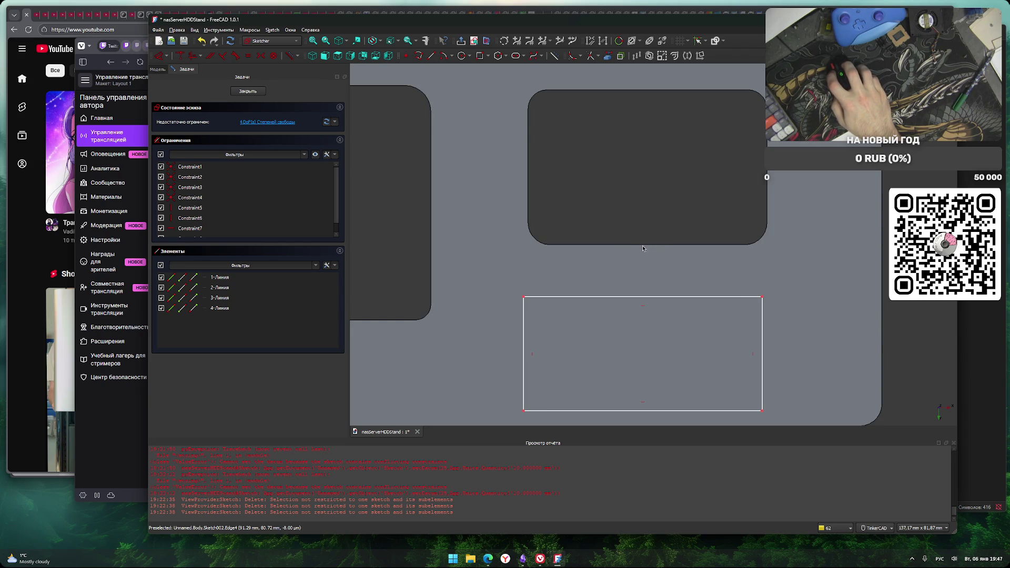
right_click_drag(646, 252, 656, 245)
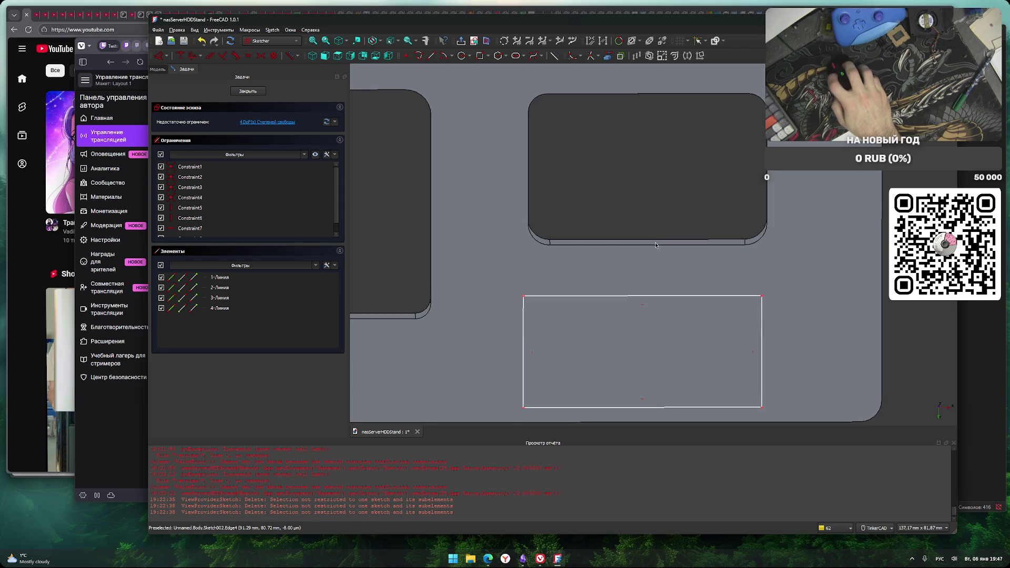
scroll(654, 247, "up", 5)
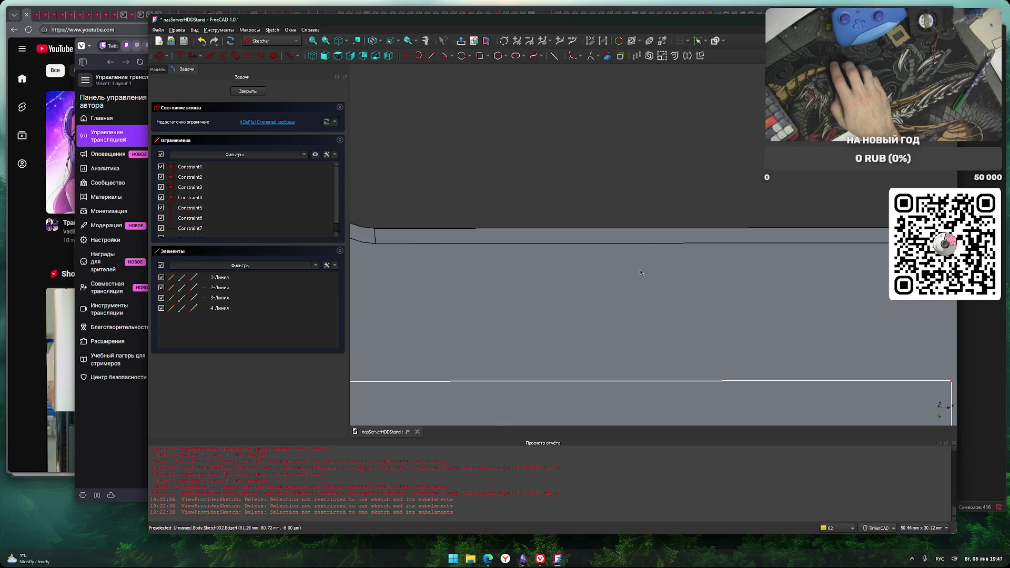
scroll(641, 272, "down", 3)
right_click_drag(636, 223, 632, 219)
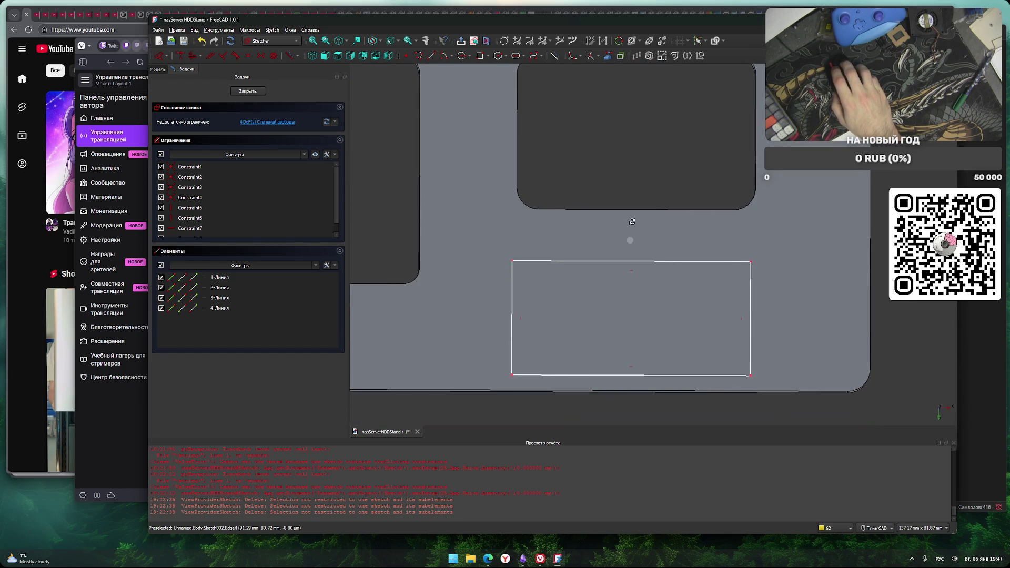
mouse_move(684, 318)
middle_mouse_down()
mouse_move(675, 305)
mouse_move(687, 308)
middle_mouse_up()
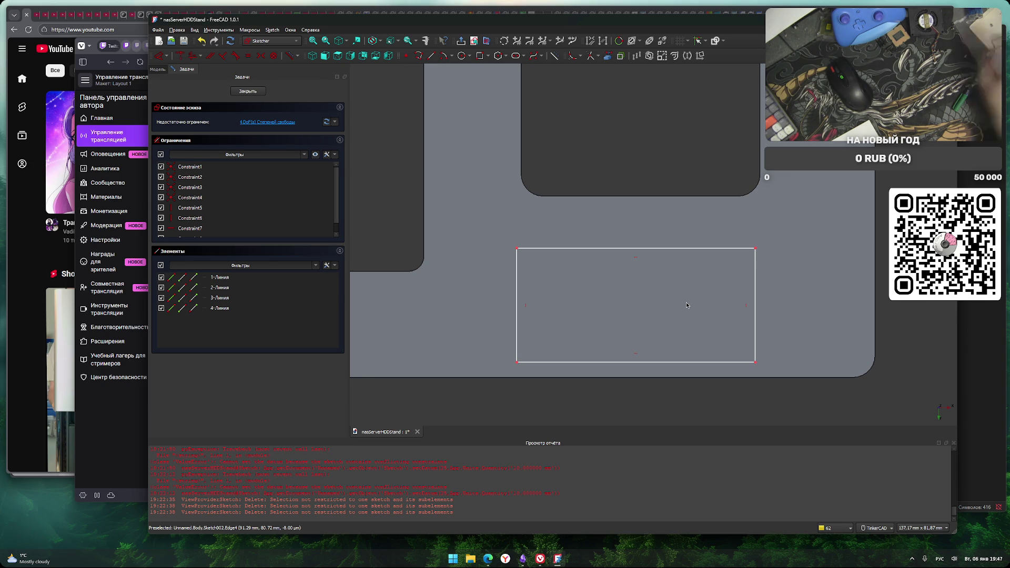
mouse_move(686, 362)
left_mouse_down()
mouse_move(683, 417)
mouse_move(692, 412)
left_mouse_up()
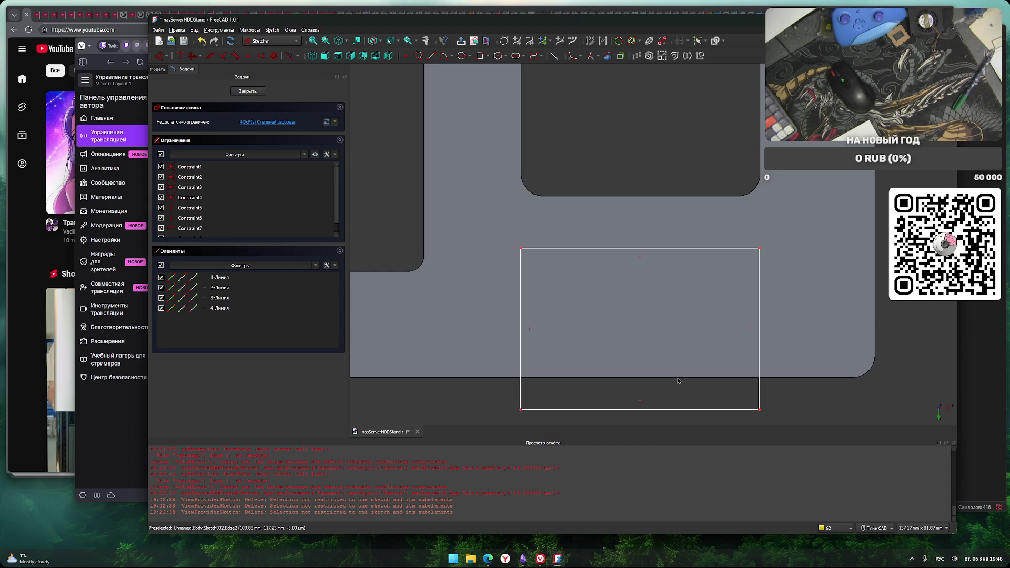
Constrain the rectangle's top edge to a 100 mm horizontal distance
left_click(669, 249)
type("kd100")
key("Return")
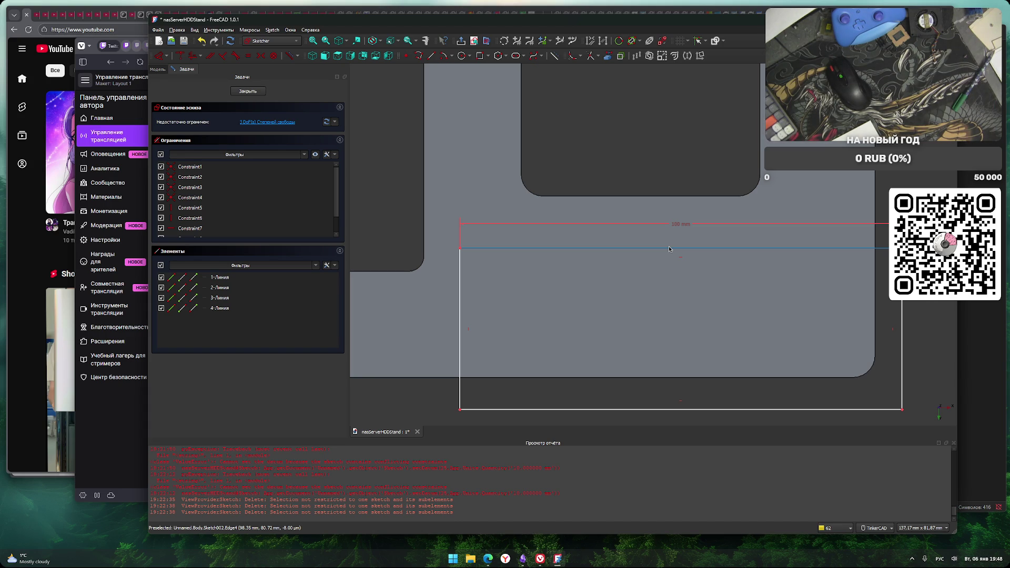
scroll(647, 257, "down", 2)
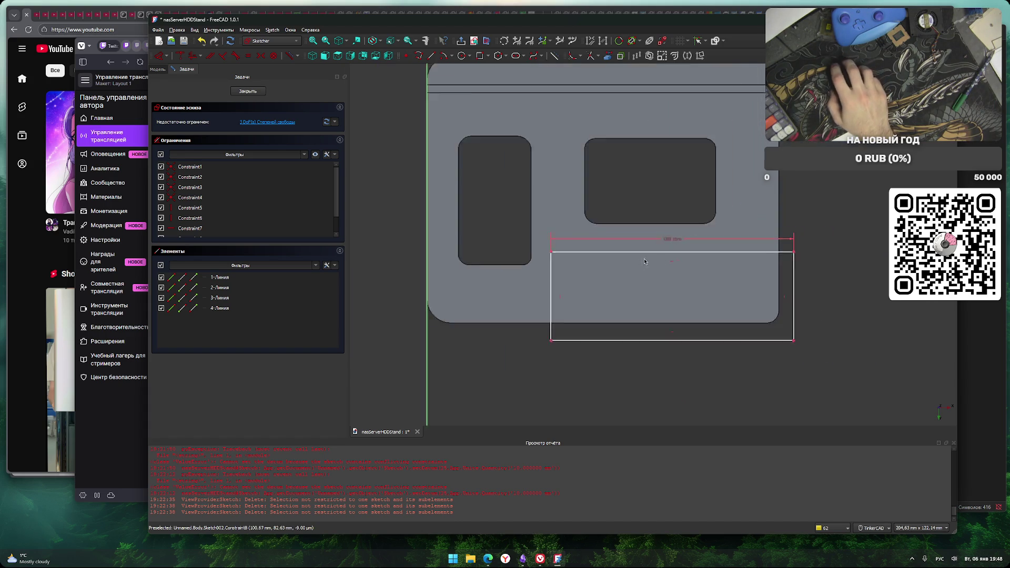
scroll(636, 263, "up", 2)
Move the rectangle down and left so it straddles the plate's lower edge below the cutouts
left_click_drag(683, 239, 664, 307)
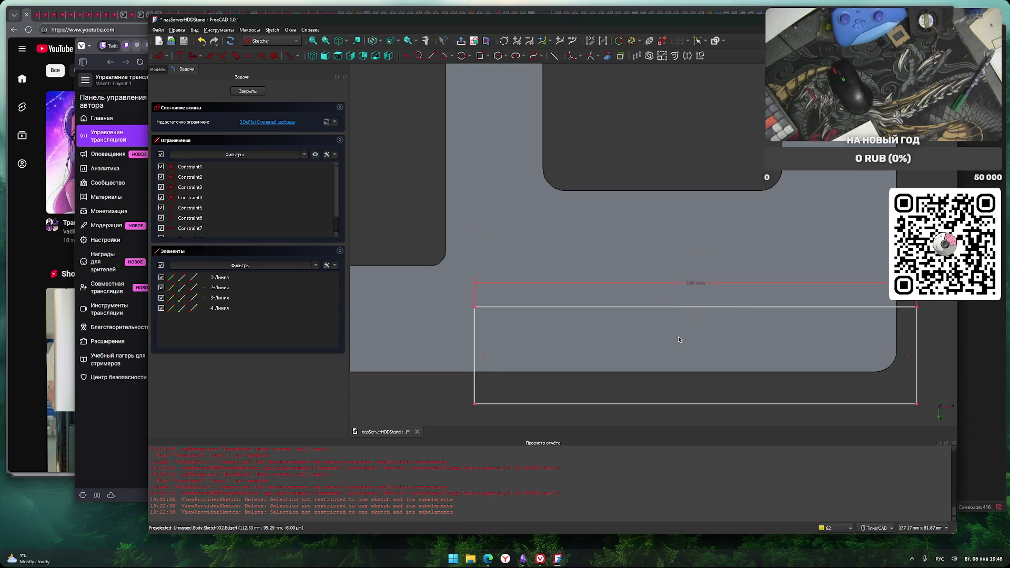
mouse_move(917, 329)
left_mouse_down()
mouse_move(822, 332)
mouse_move(840, 330)
left_mouse_up()
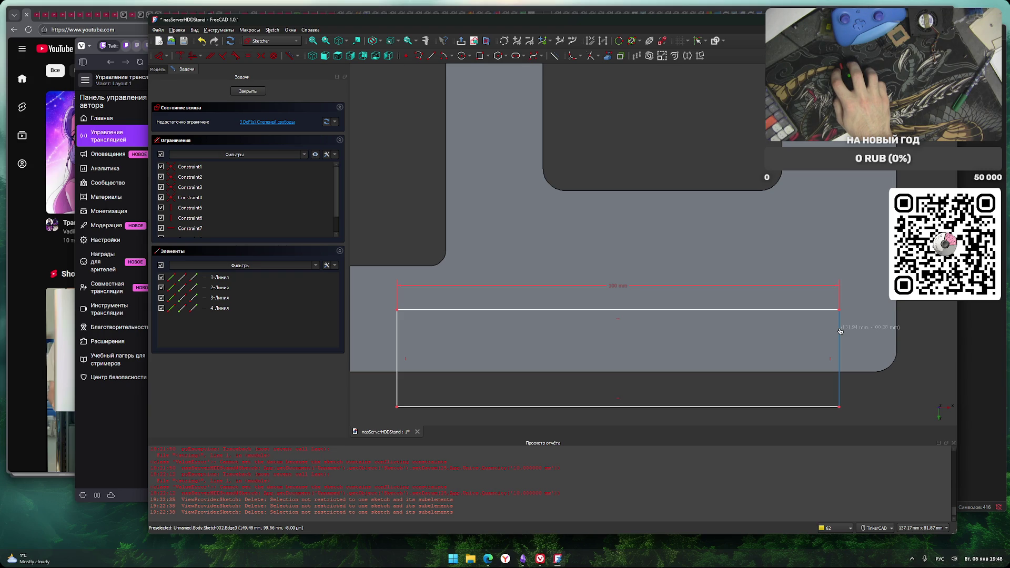
middle_click_drag(700, 335, 711, 329)
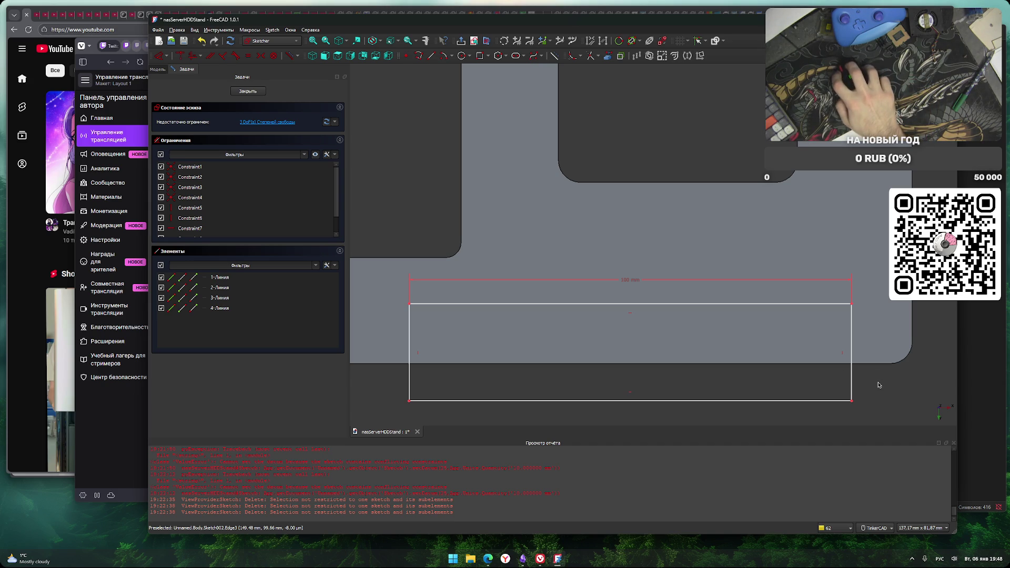
middle_click_drag(878, 384, 883, 381)
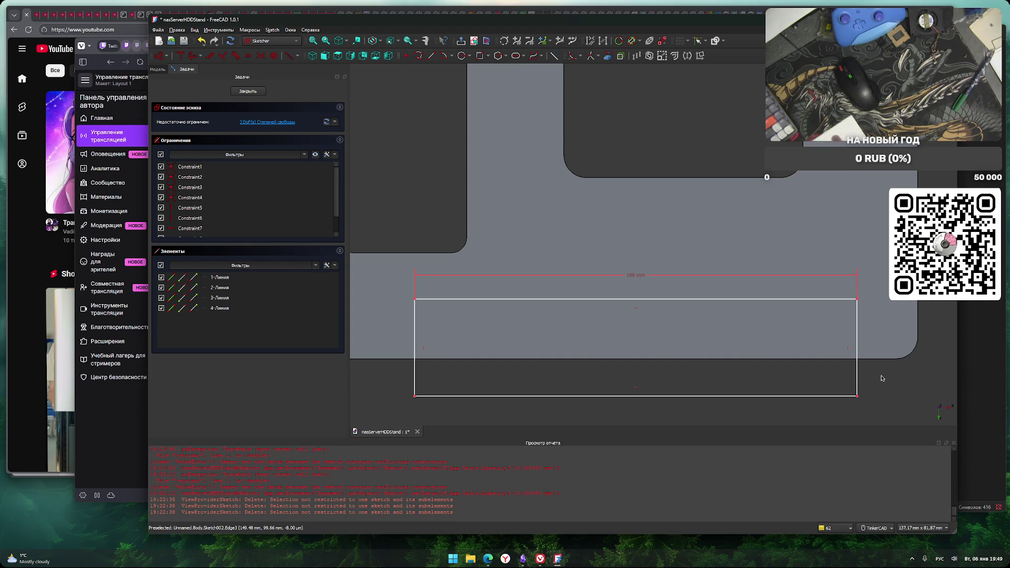
scroll(773, 321, "down", 3)
scroll(767, 171, "up", 2)
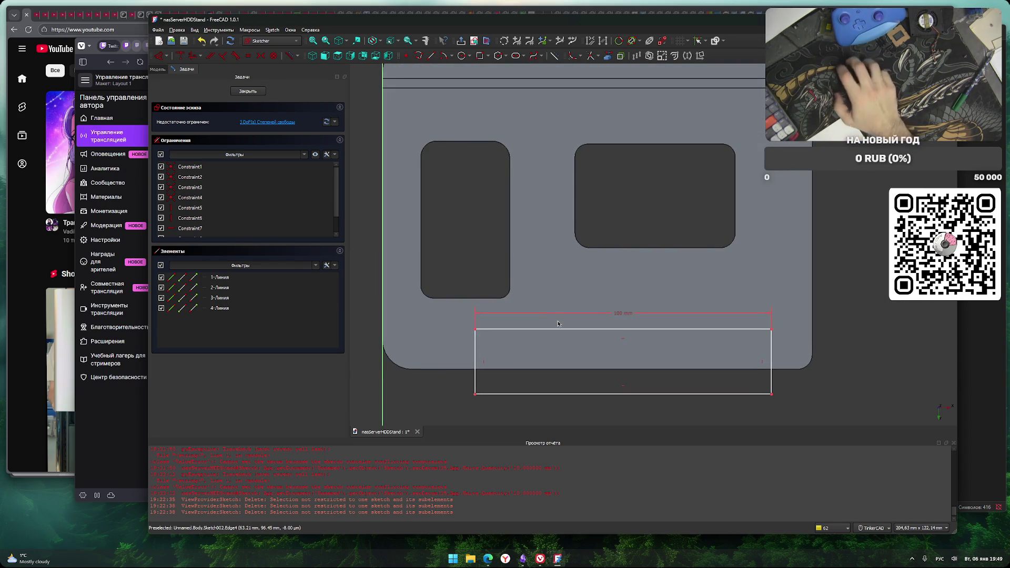
scroll(610, 303, "up", 1)
middle_click_drag(601, 346, 569, 344)
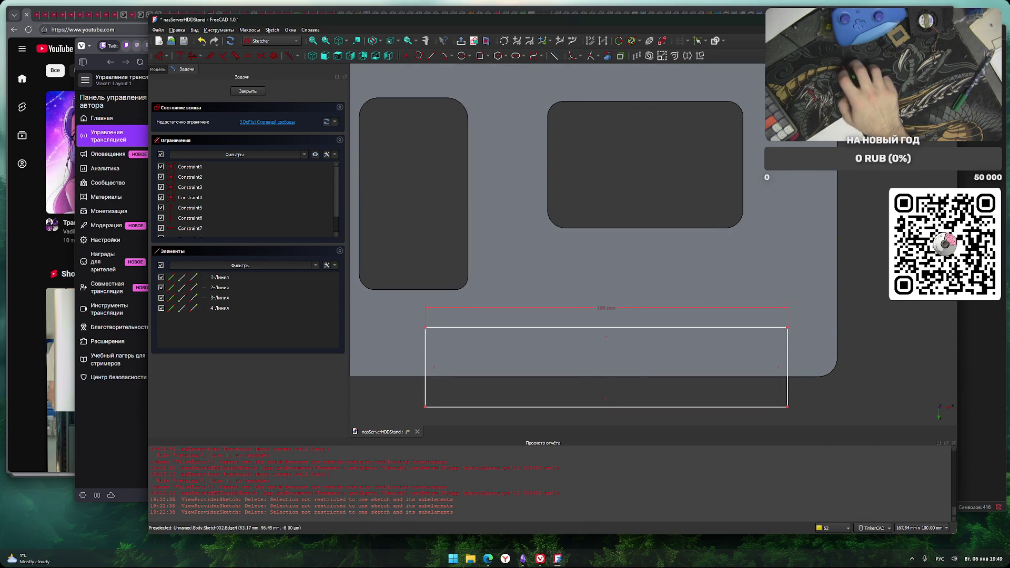
Search Yandex for 'freecad отступ чертежа скетча от края модели' in a new tab
left_click(52, 247)
key("ctrl+t")
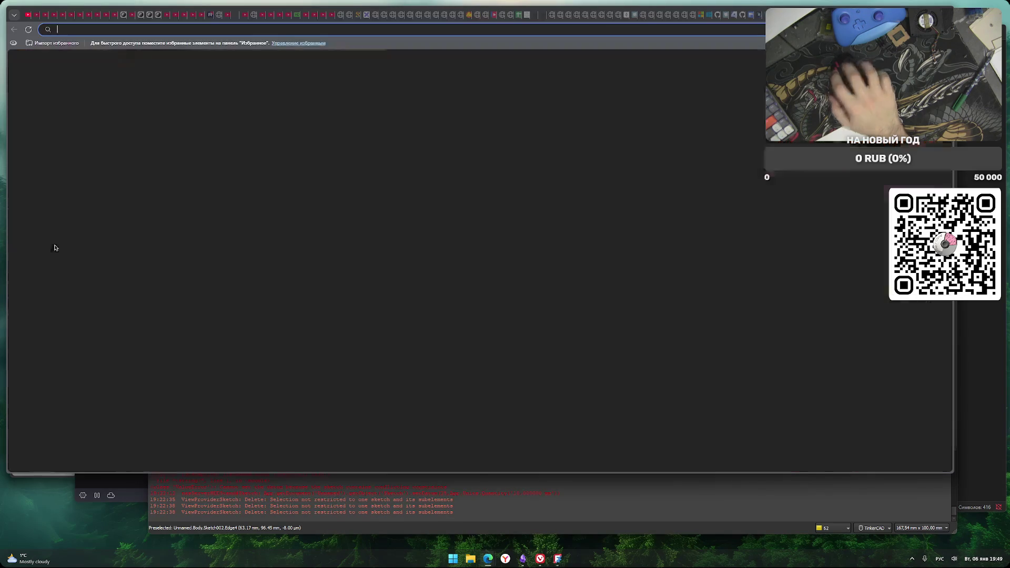
type("выfreecad")
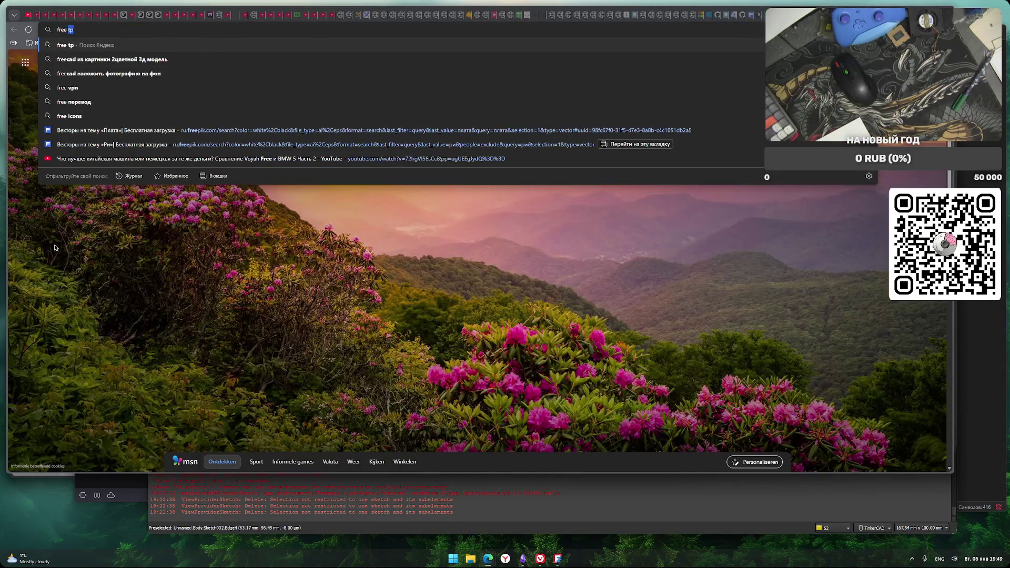
key("alt+shift")
type("отс")
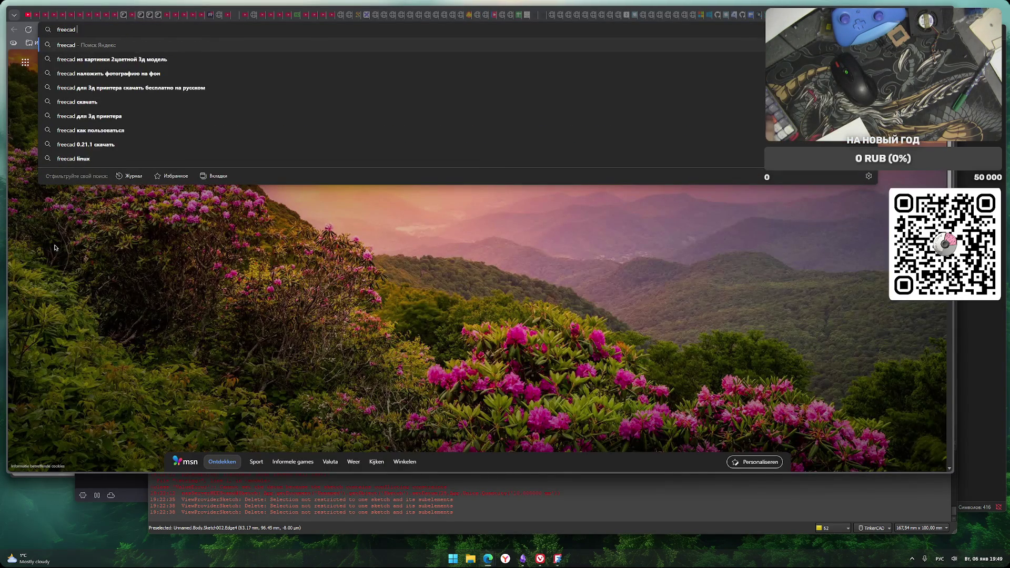
key("BackSpace")
type("сту")
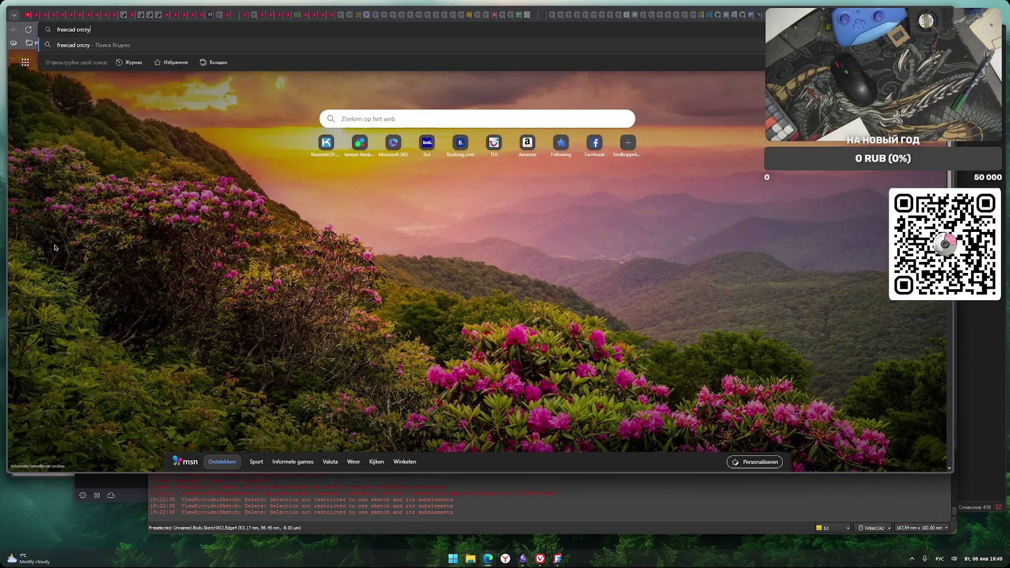
type("п чертежа скетча")
type(" от")
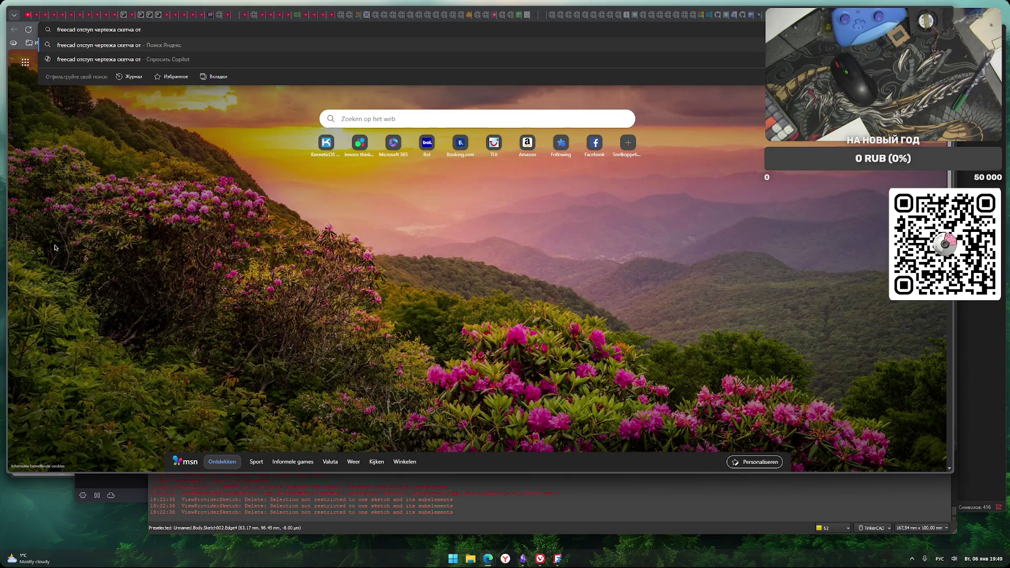
type(" края вы")
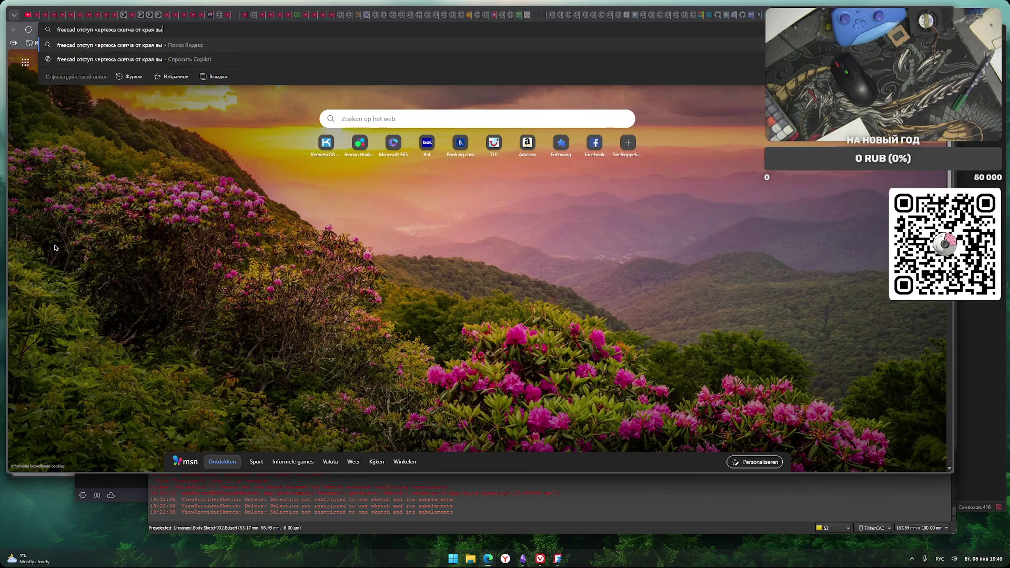
type("модели")
key("Return")
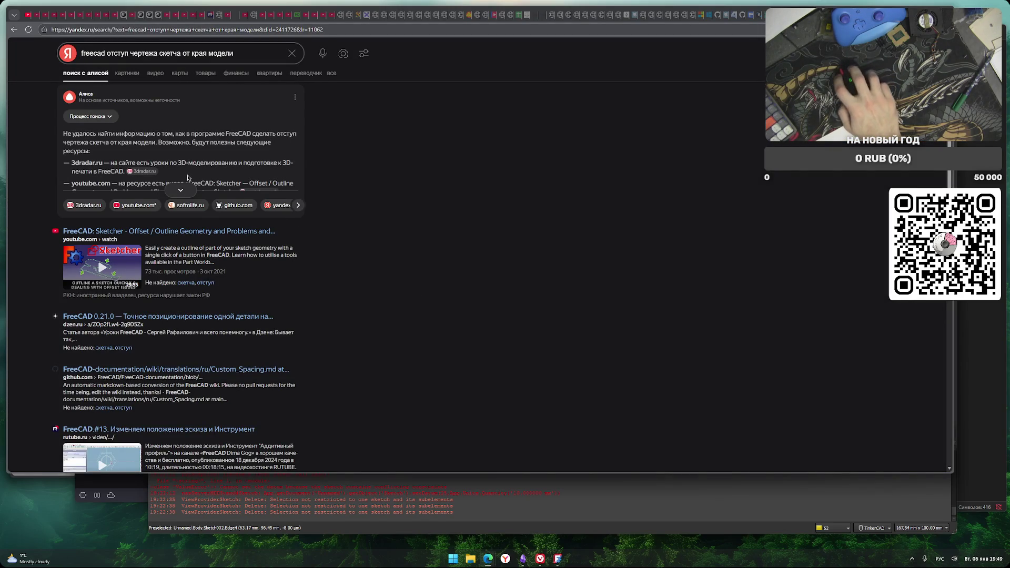
Expand and read the Alice answer in the search results
left_click(181, 190)
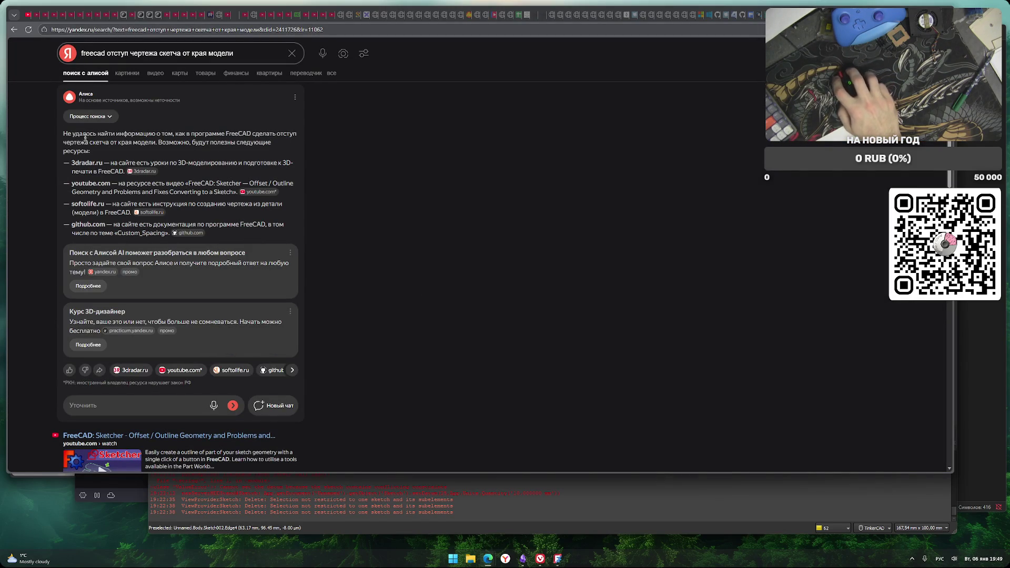
left_click_drag(95, 142, 230, 142)
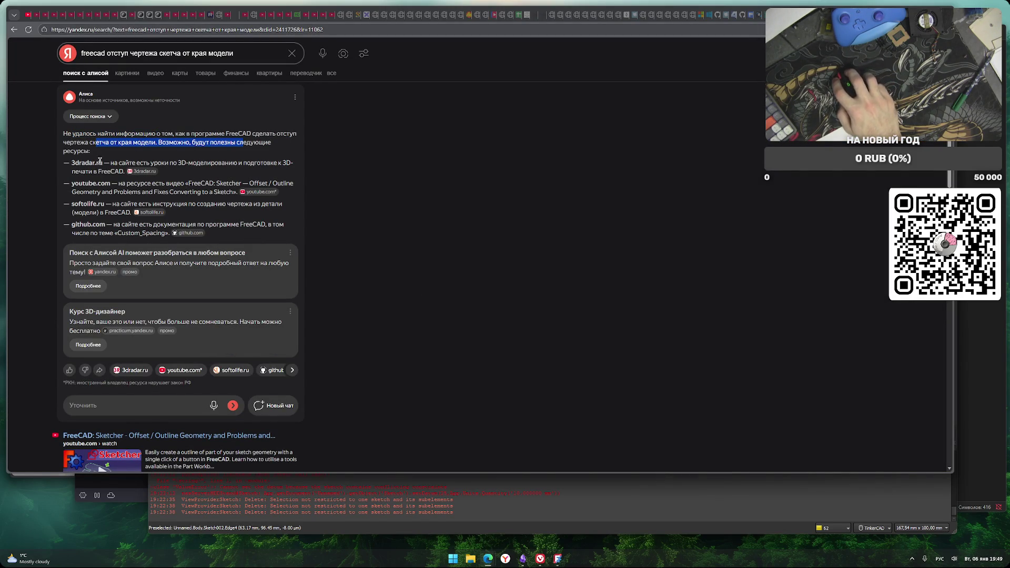
scroll(382, 243, "down", 3)
scroll(382, 243, "down", 2)
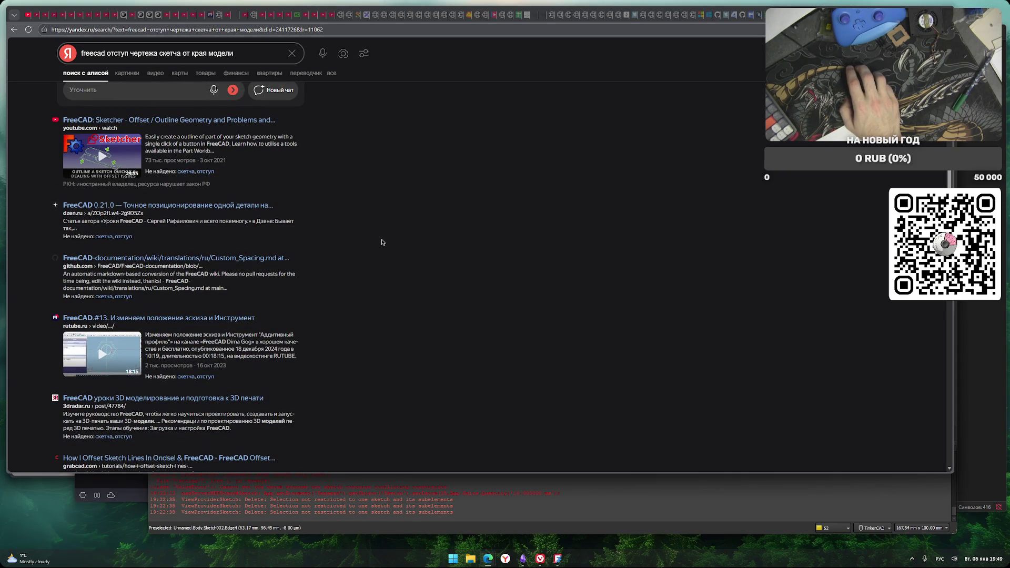
Open the Dzen FreeCAD part-positioning article and read through it
left_click(259, 210)
scroll(370, 248, "down", 1)
scroll(381, 273, "down", 1)
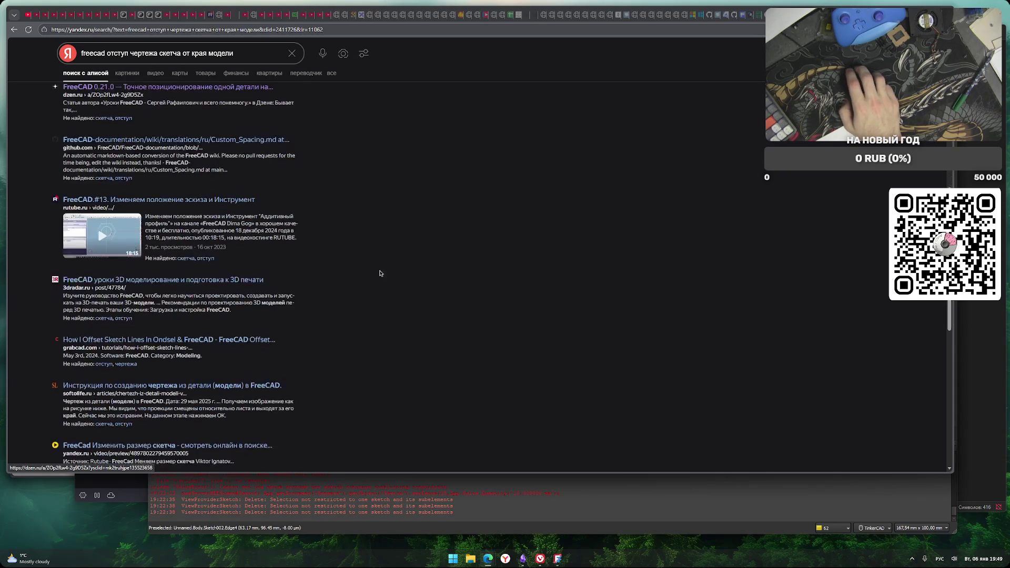
scroll(381, 273, "down", 1)
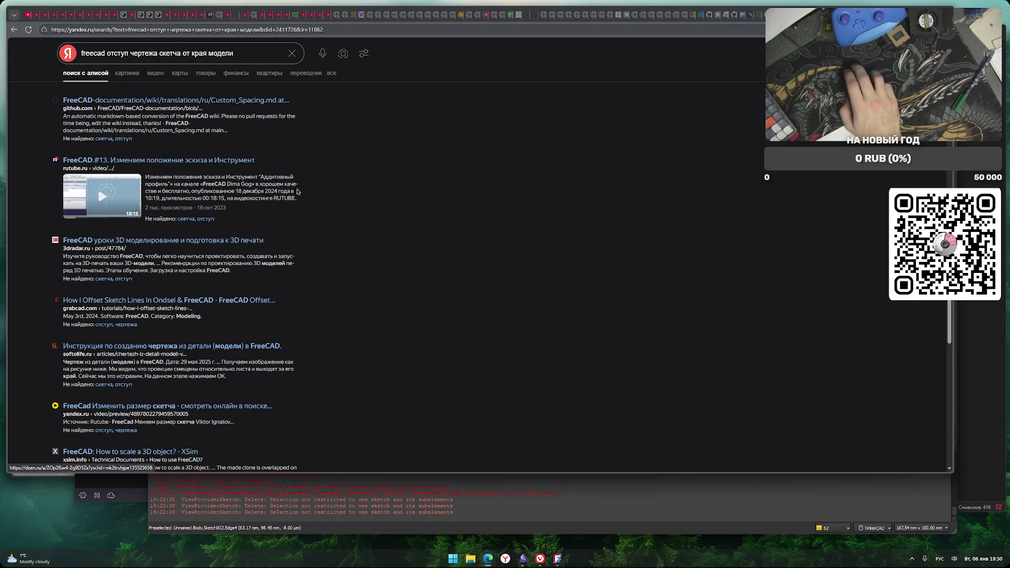
scroll(383, 270, "down", 2)
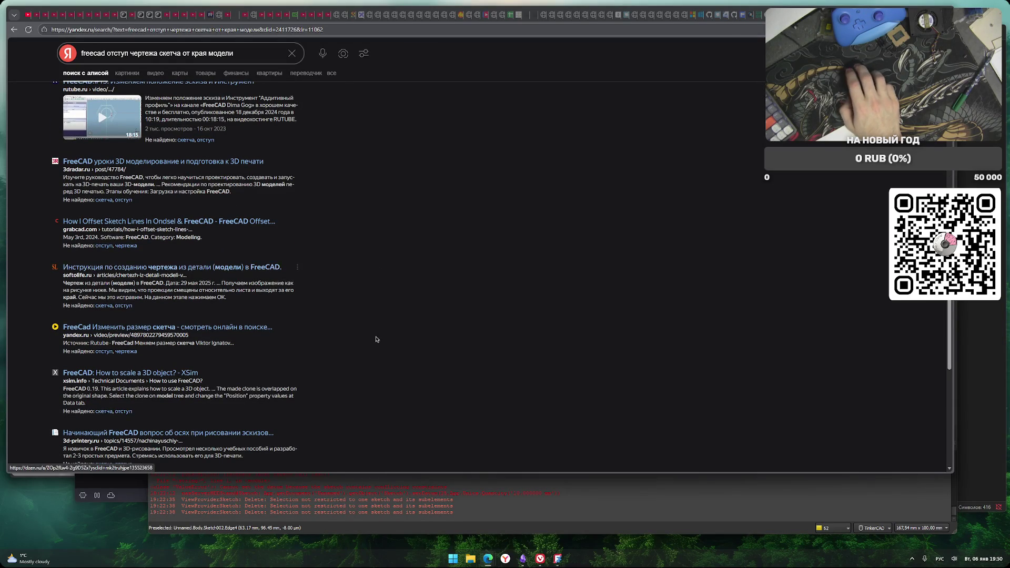
scroll(342, 373, "down", 5)
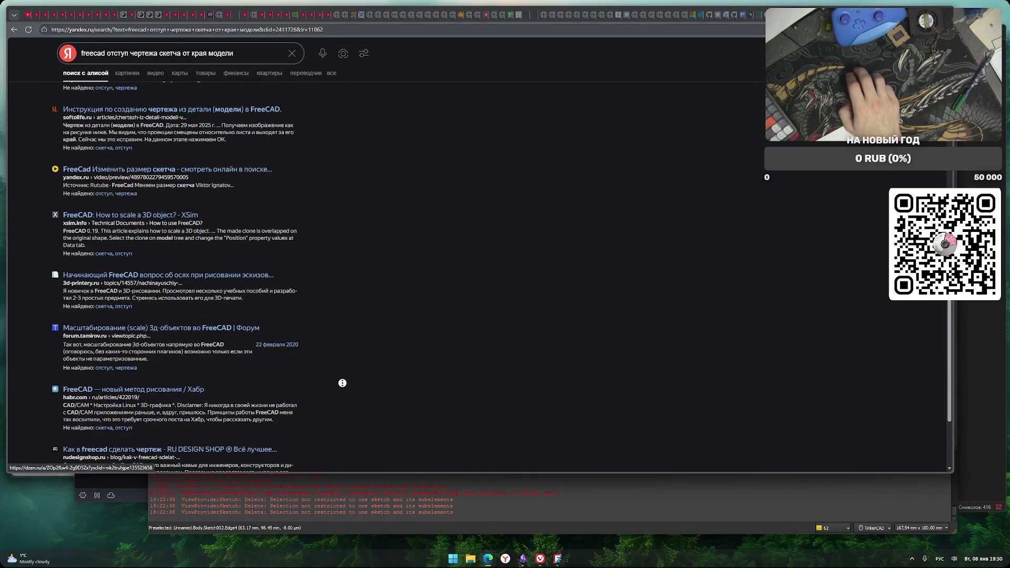
scroll(337, 263, "up", 10)
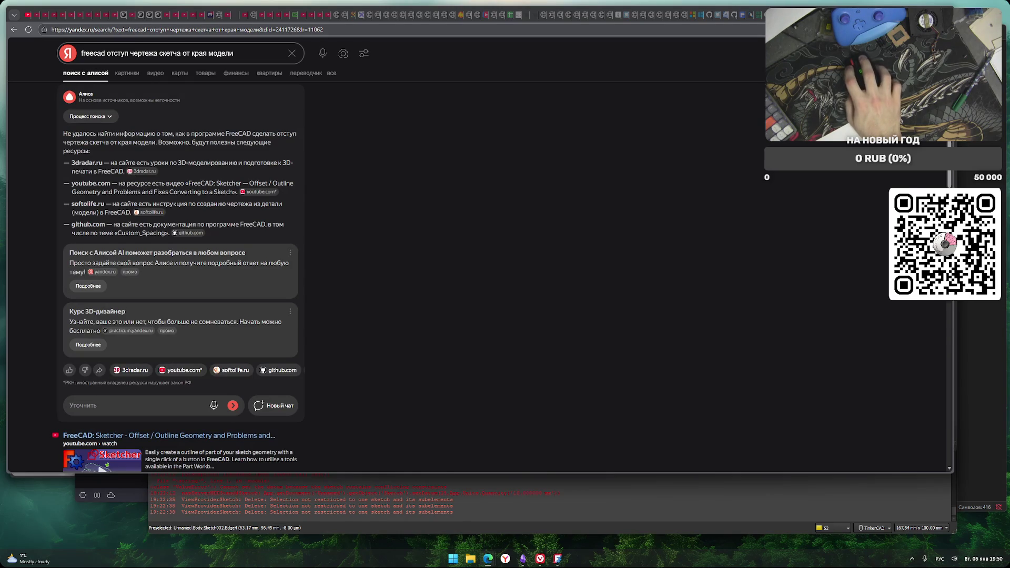
key("ctrl+Tab")
scroll(258, 280, "down", 5)
scroll(267, 282, "down", 3)
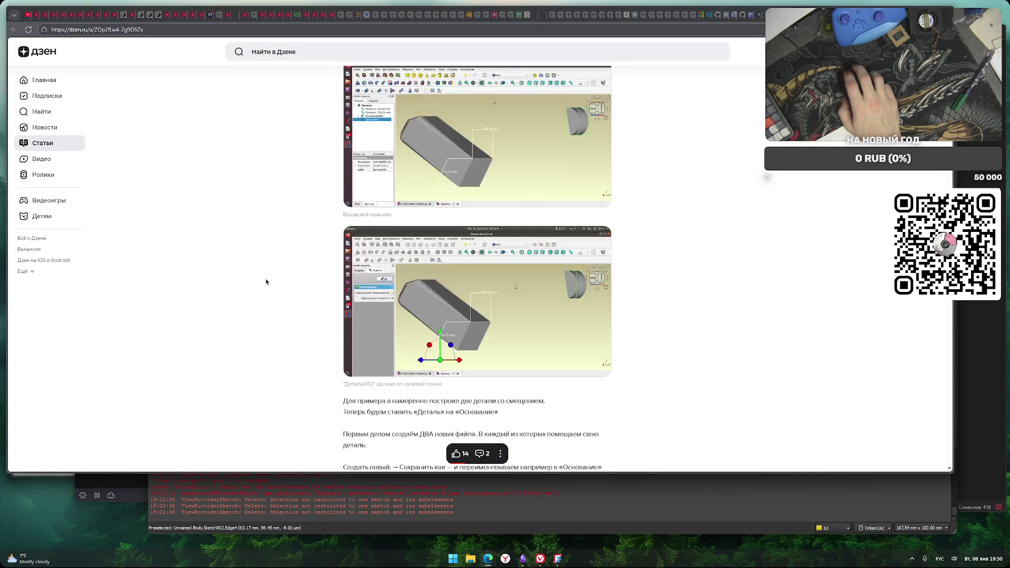
scroll(268, 302, "down", 8)
scroll(268, 304, "down", 10)
scroll(270, 303, "down", 10)
scroll(270, 304, "down", 5)
key("ctrl+w")
Ask 'freecad позиционирование скетча относительно модели' in a new DeepSeek chat
left_click(287, 487)
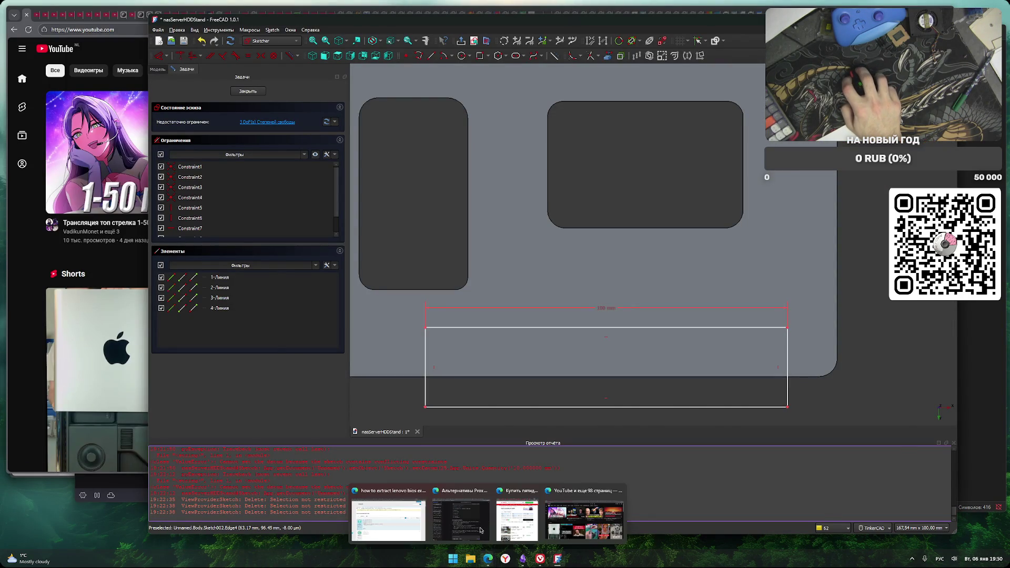
left_click(489, 541)
left_click(327, 125)
type("Вы")
key("BackSpace")
key("BackSpace")
key("alt+shift")
type("freecad")
key("alt+shift")
type("позиционирование ")
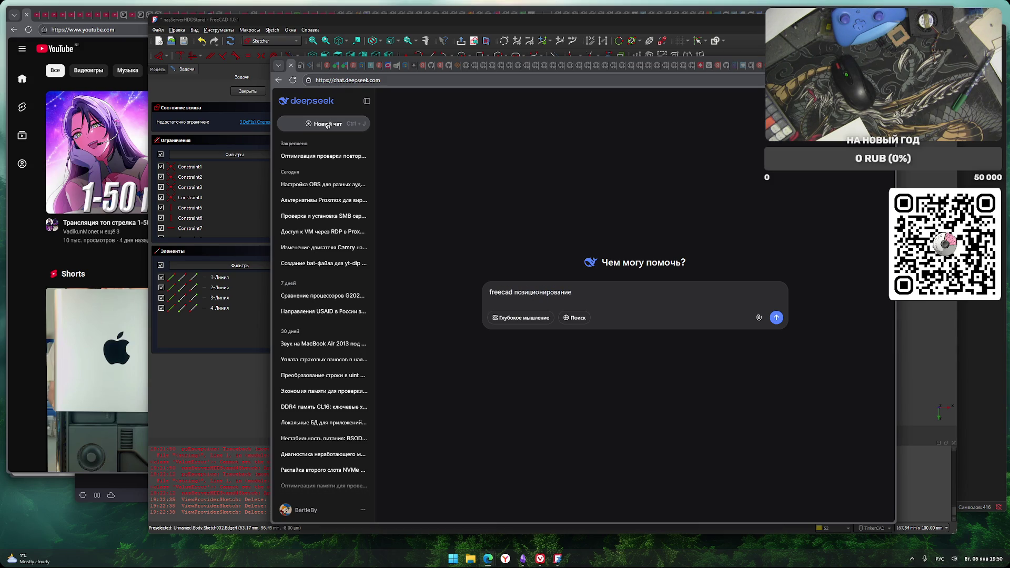
type("скетча относительно модели")
key("Return")
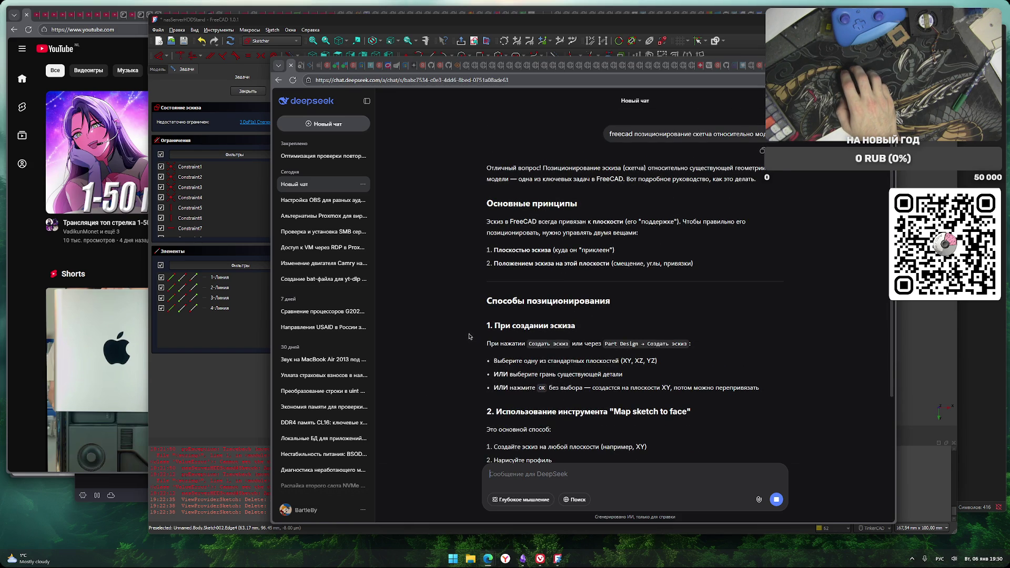
Read DeepSeek's answer on datum planes, constraints and Attachment, then return to FreeCAD
left_click_drag(506, 262, 603, 263)
scroll(415, 320, "down", 1)
scroll(415, 320, "down", 1)
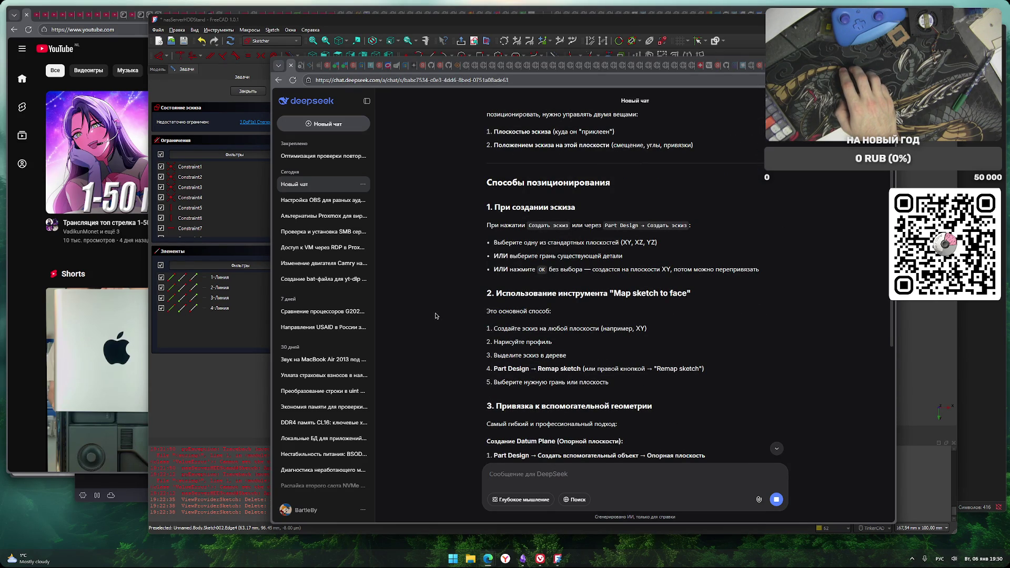
scroll(436, 316, "down", 2)
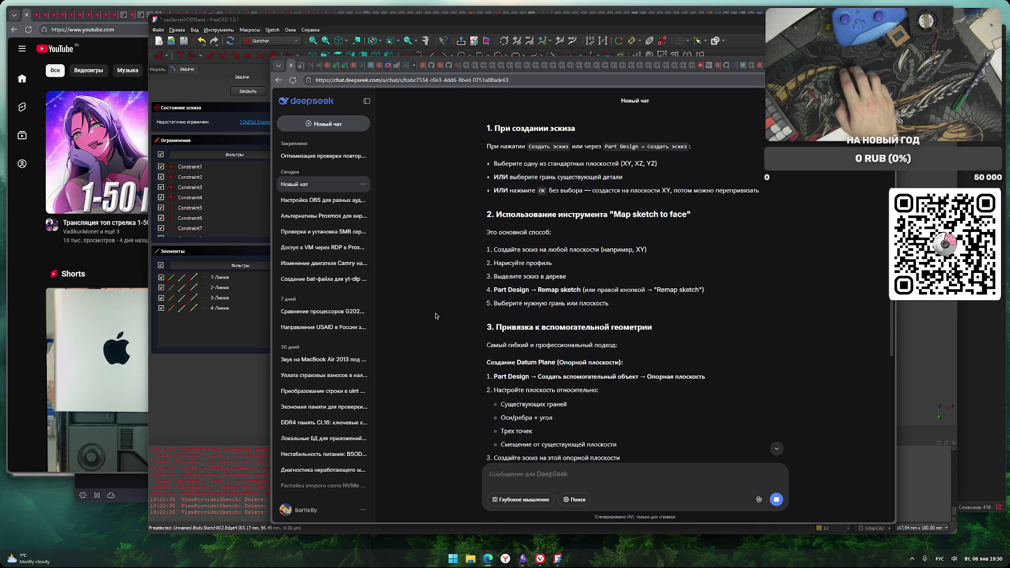
scroll(435, 316, "down", 3)
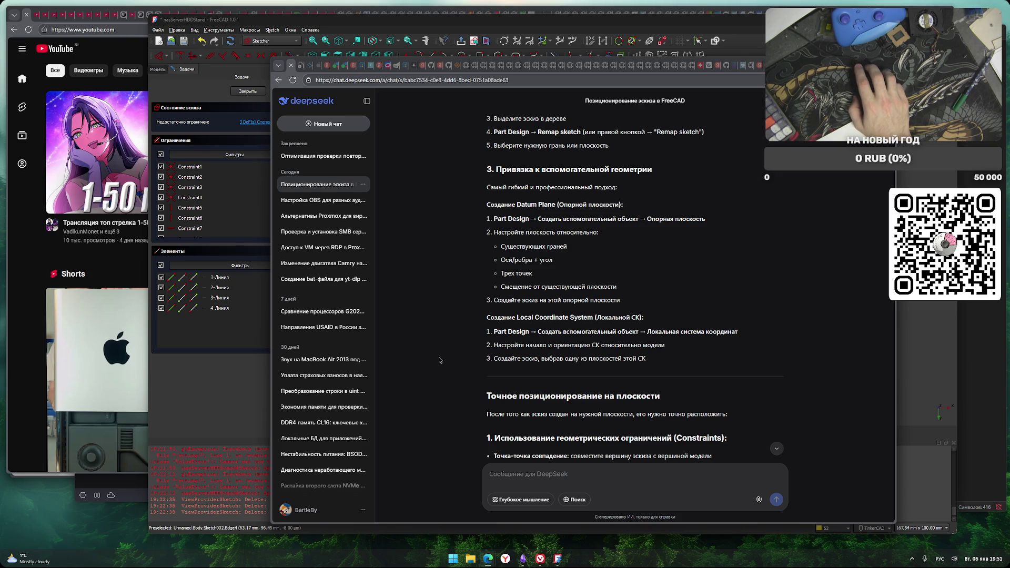
scroll(439, 361, "down", 4)
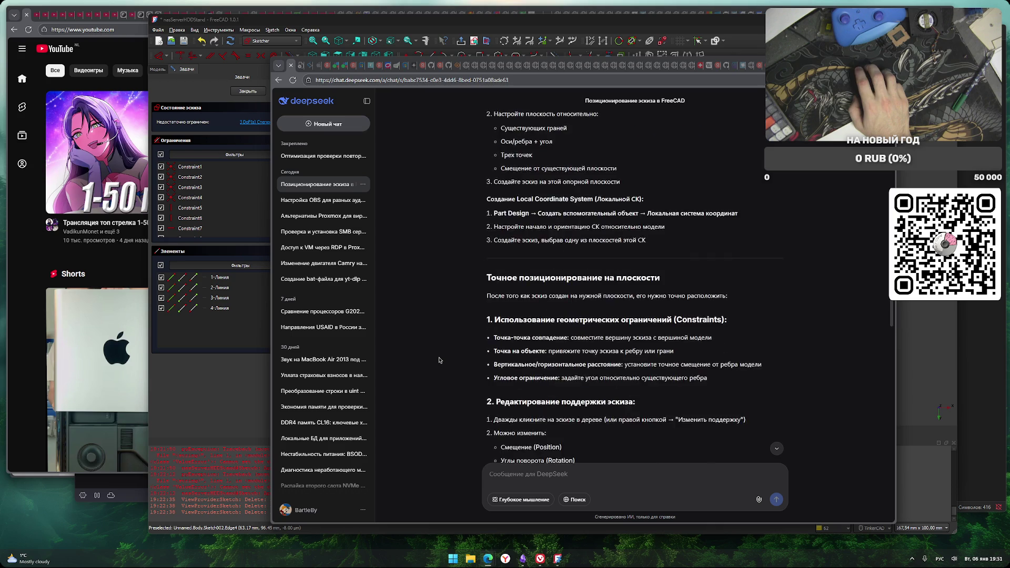
scroll(439, 360, "down", 3)
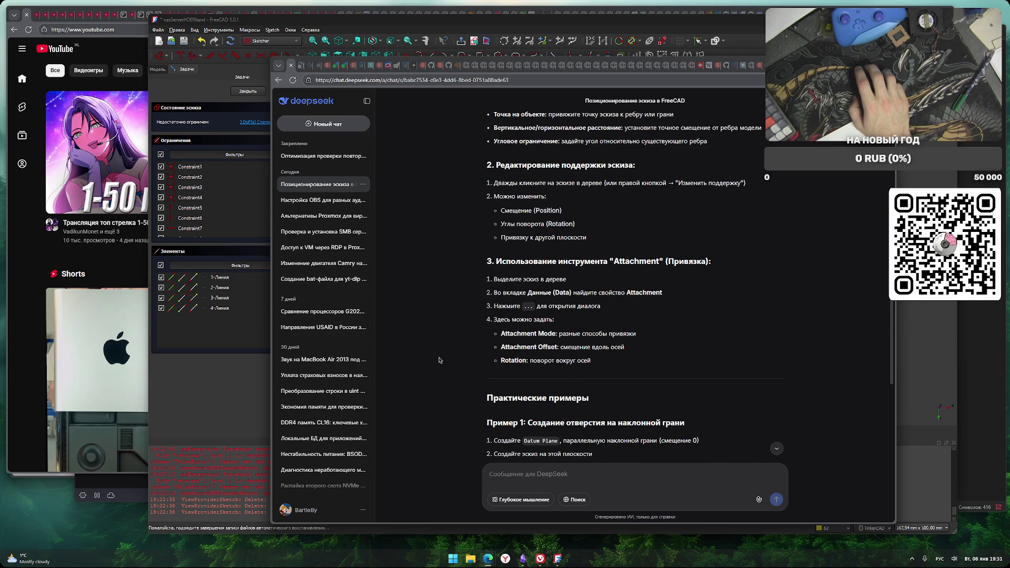
scroll(439, 361, "down", 2)
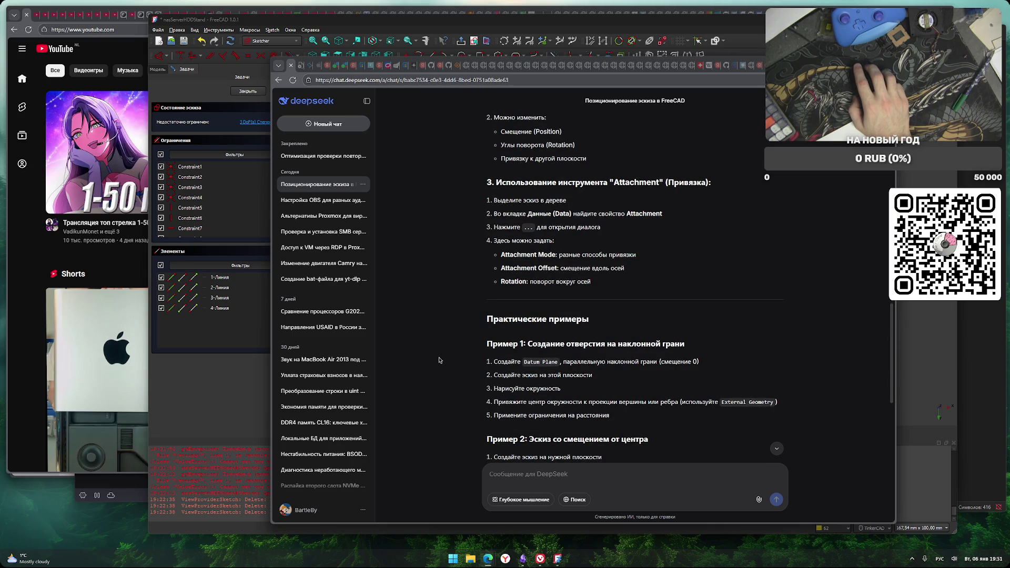
left_click(221, 393)
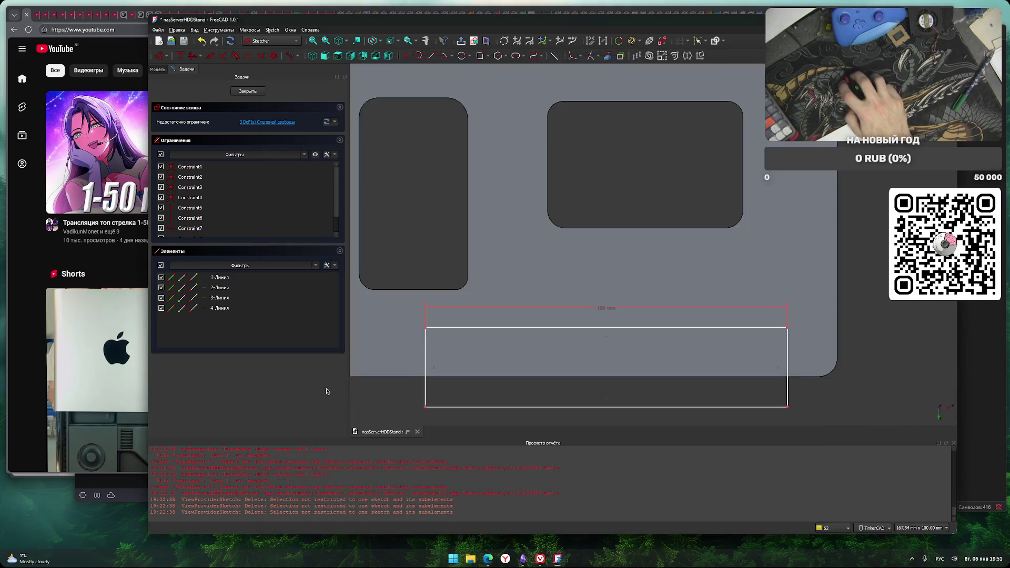
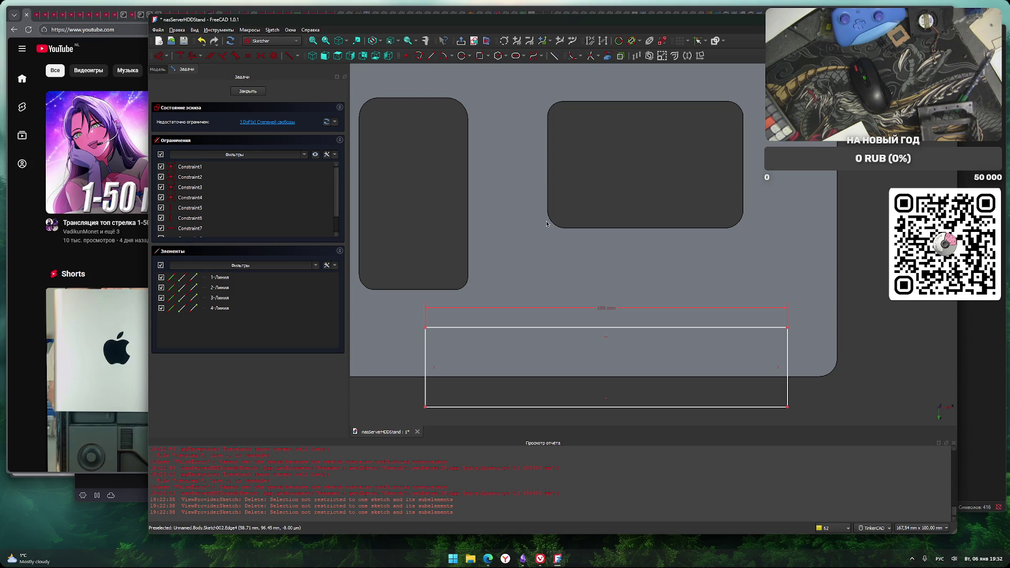
Constrain the rectangle's top-left corner 90 mm vertically from the horizontal axis
scroll(547, 224, "down", 3)
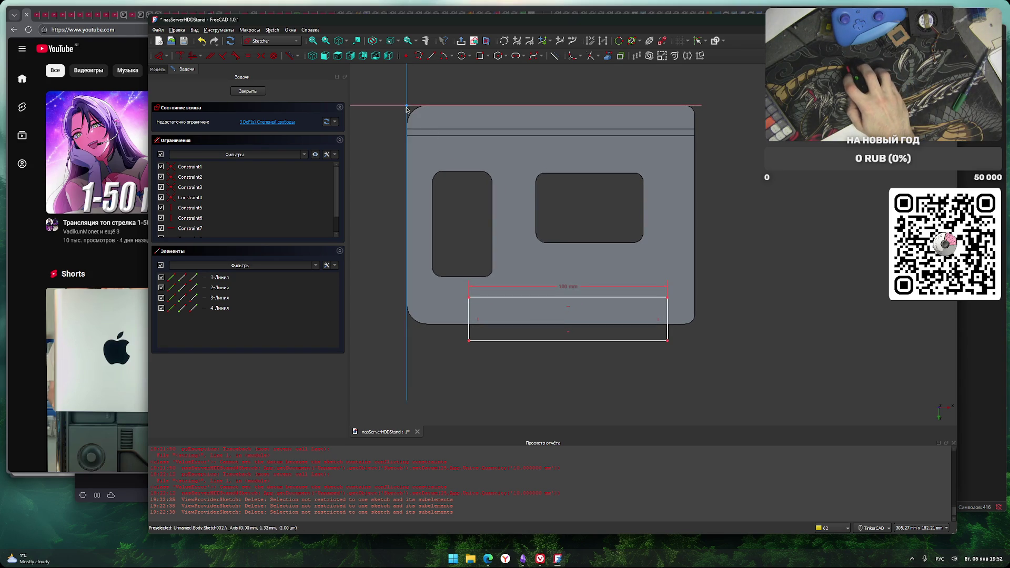
left_click(469, 299)
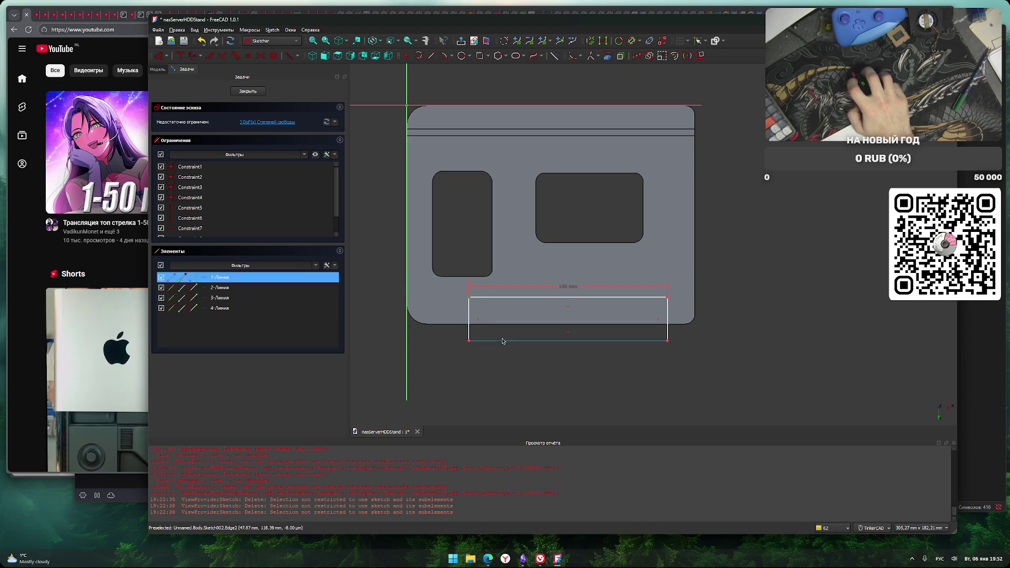
key("i")
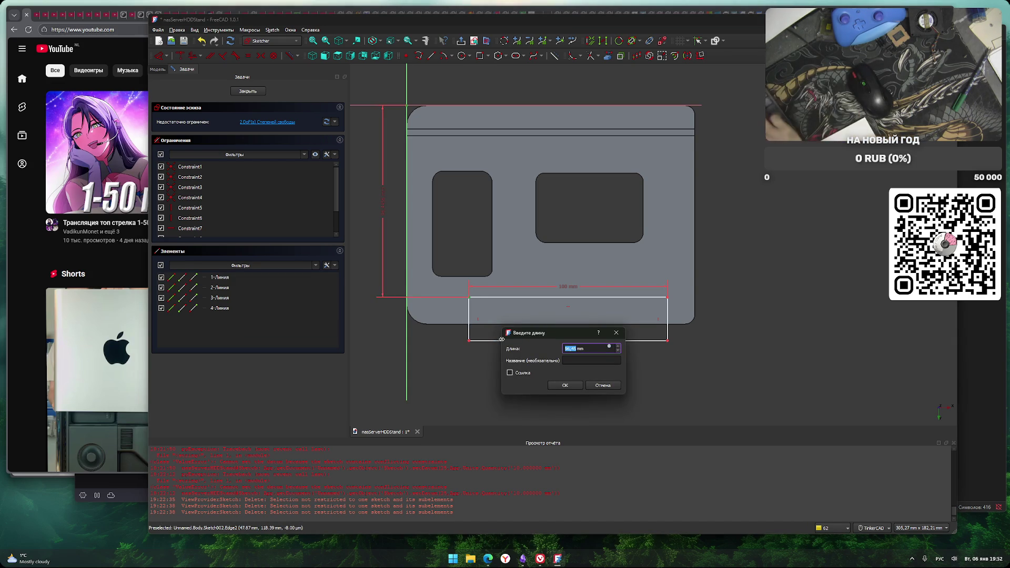
type("90")
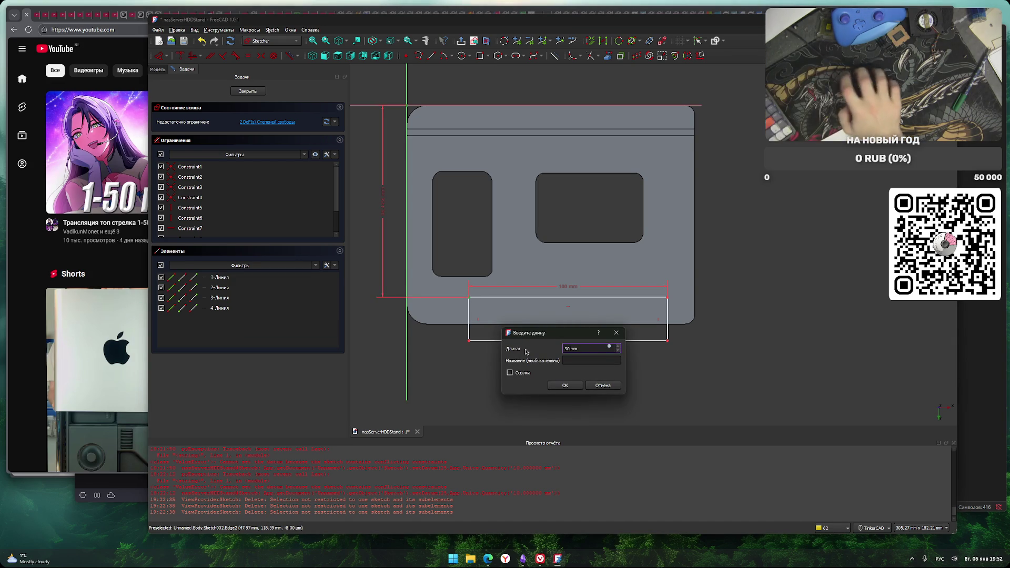
left_click(563, 385)
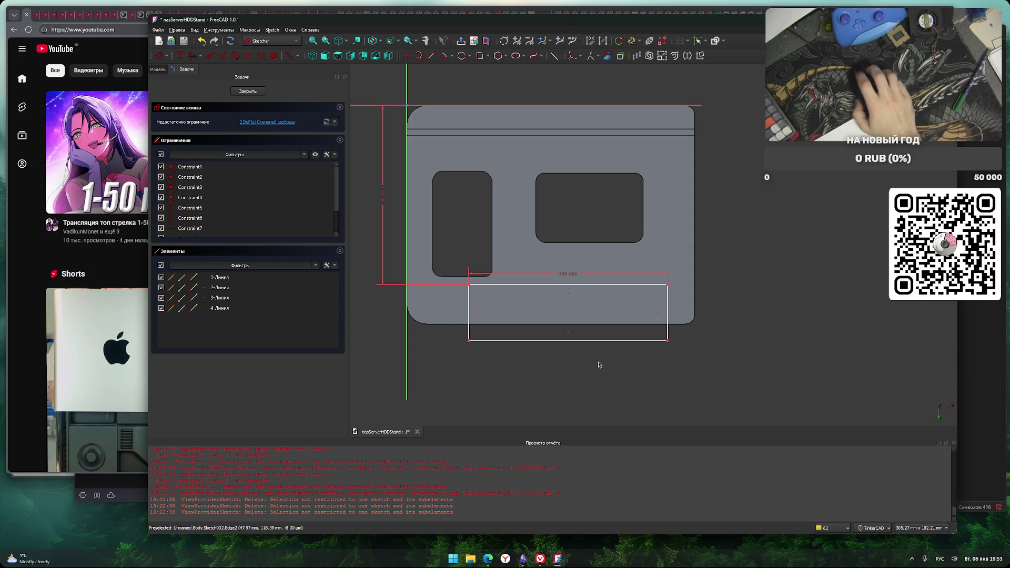
scroll(674, 308, "up", 3)
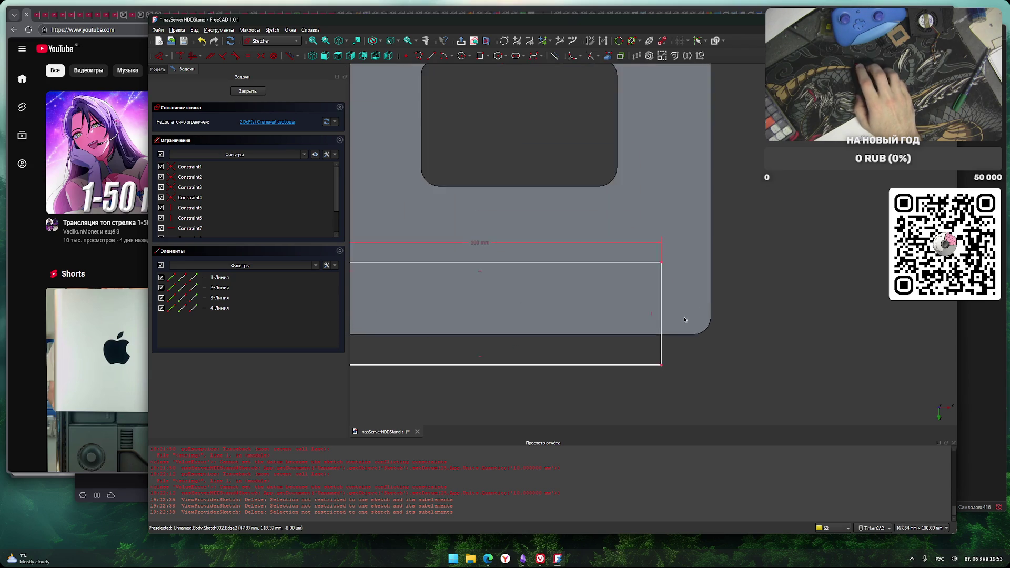
scroll(684, 316, "down", 3)
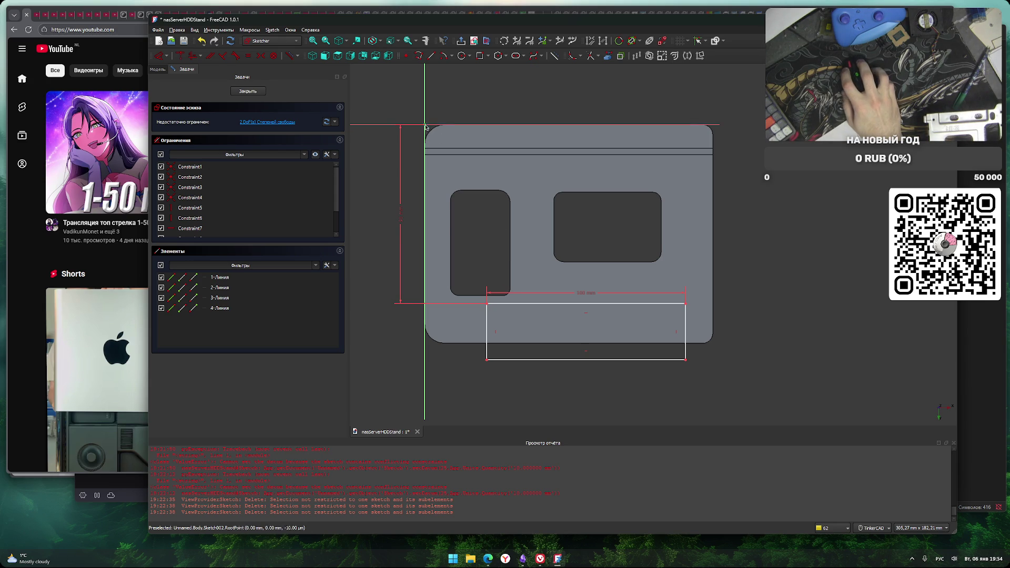
Place the rectangle's left edge 32 mm horizontally from the origin
left_click(488, 329)
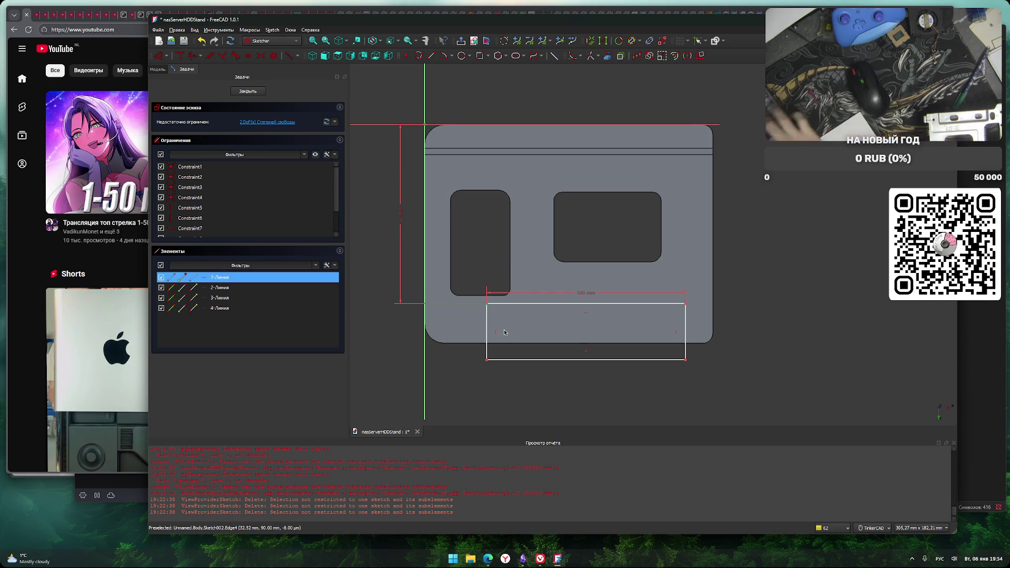
type("l32")
key("Return")
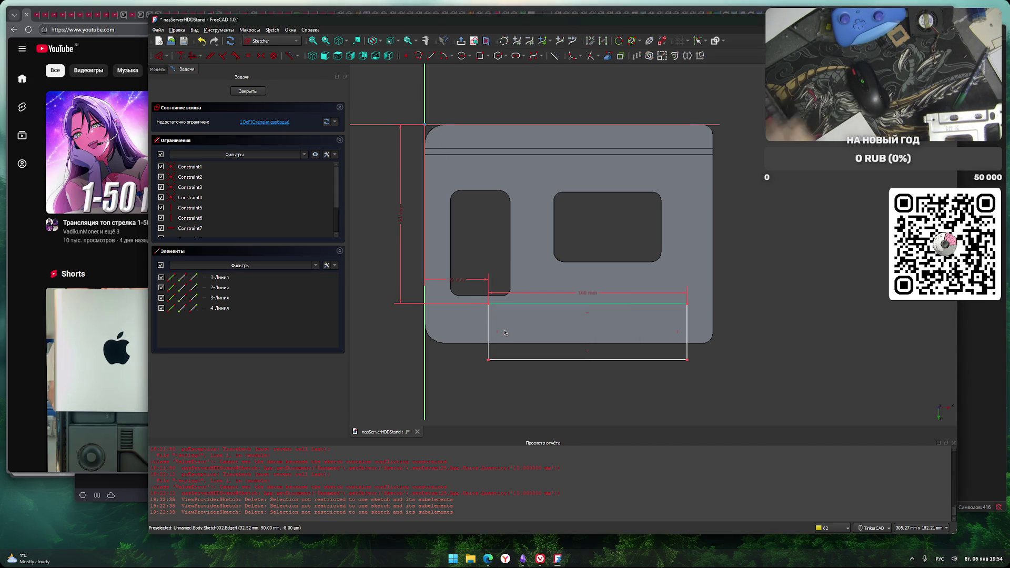
Fillet the rectangle's top-left and top-right corners and close the sketch
scroll(555, 325, "up", 2)
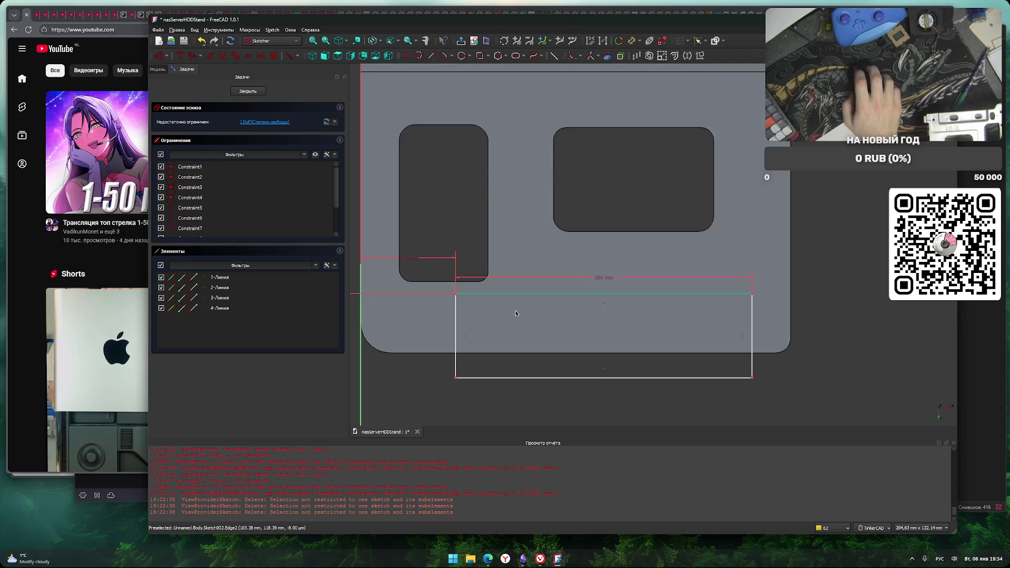
left_click(572, 56)
left_click(456, 294)
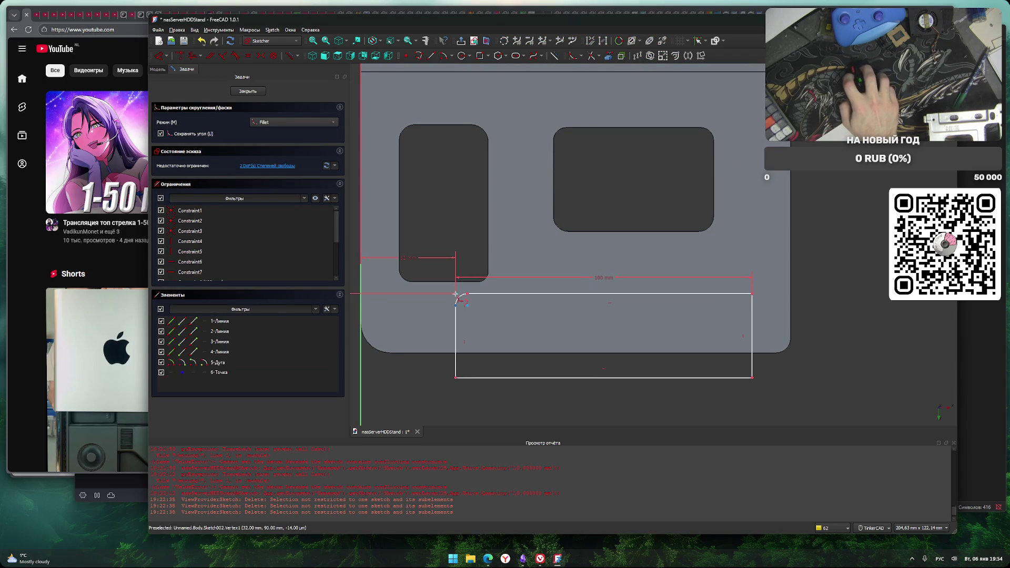
left_click(752, 293)
right_click(776, 297)
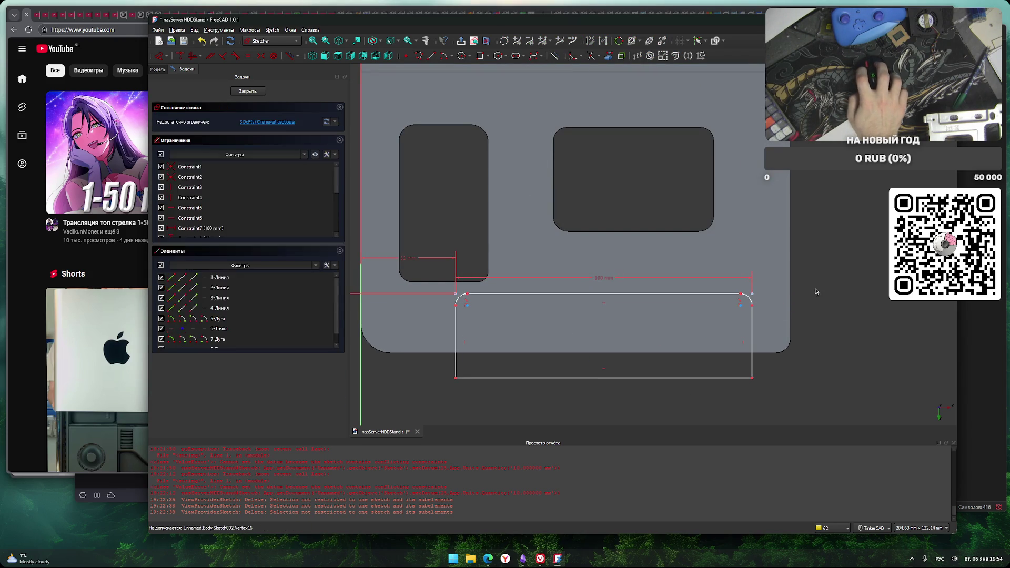
scroll(802, 295, "down", 4)
scroll(865, 195, "up", 2)
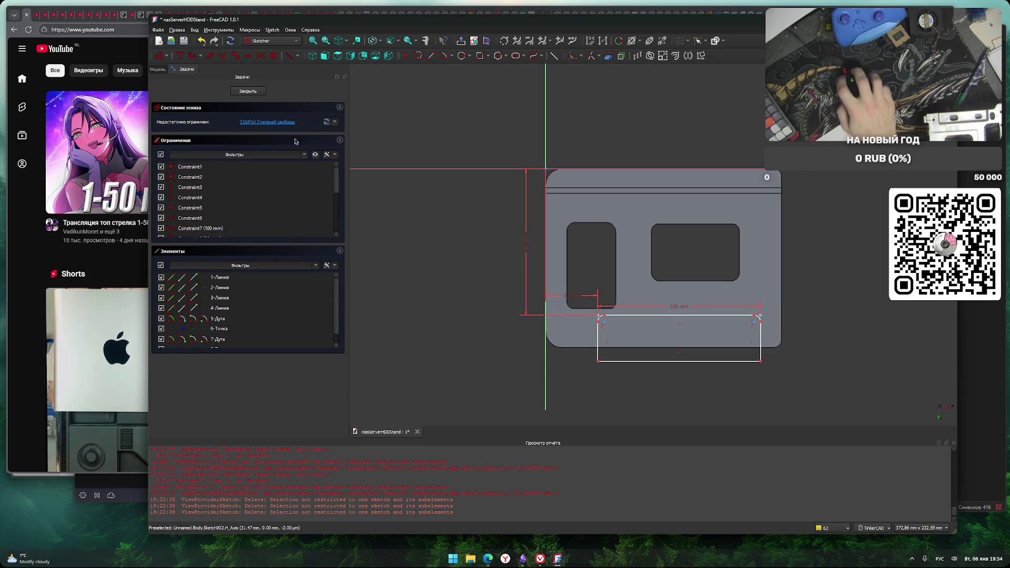
left_click(256, 92)
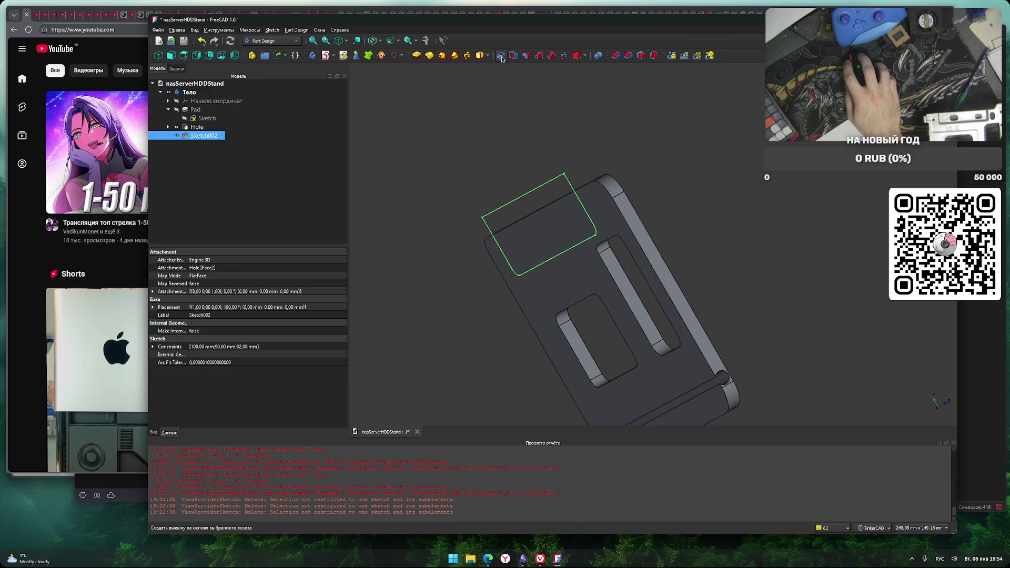
Cut a 3 mm deep pocket from the rounded-rectangle sketch
left_click(501, 56)
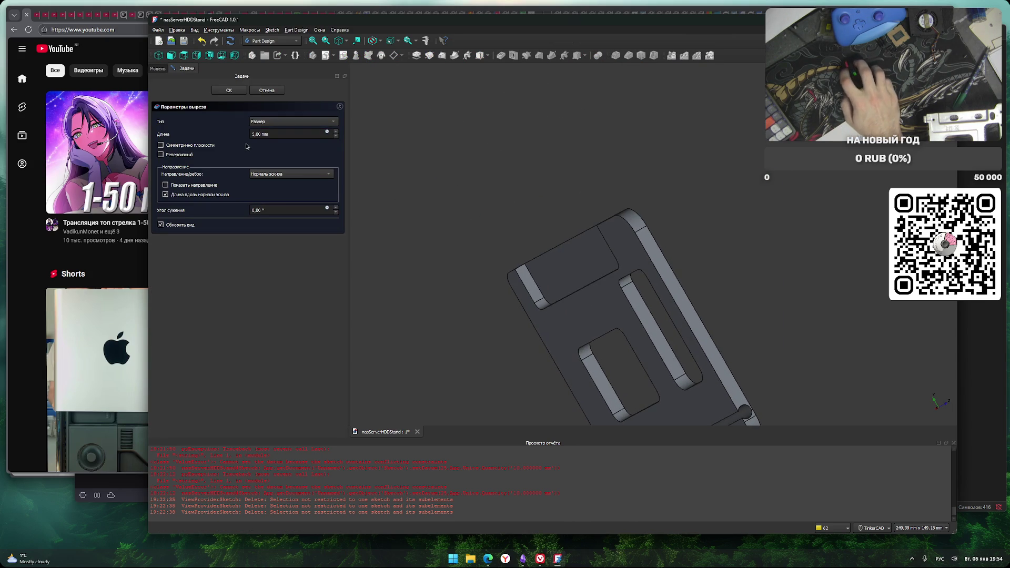
double_click(255, 134)
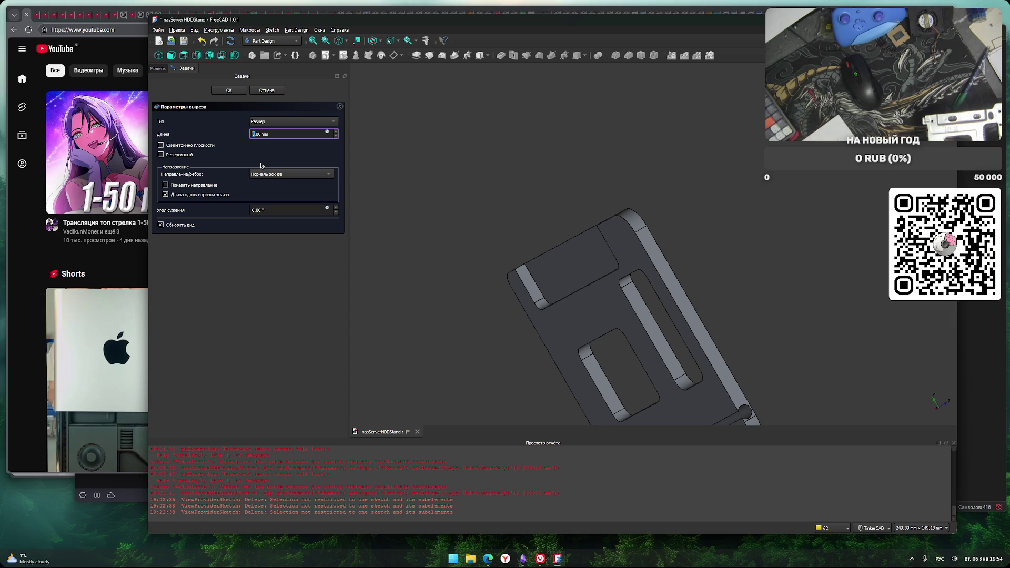
type("3")
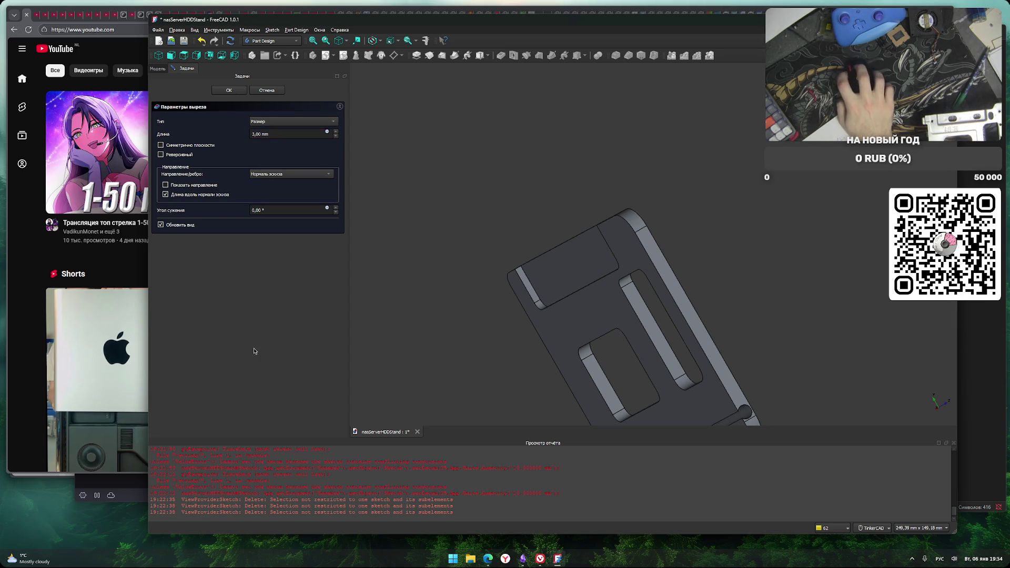
mouse_move(482, 325)
right_mouse_down()
mouse_move(475, 357)
mouse_move(530, 372)
mouse_move(515, 341)
mouse_move(435, 272)
right_mouse_up()
left_click(229, 90)
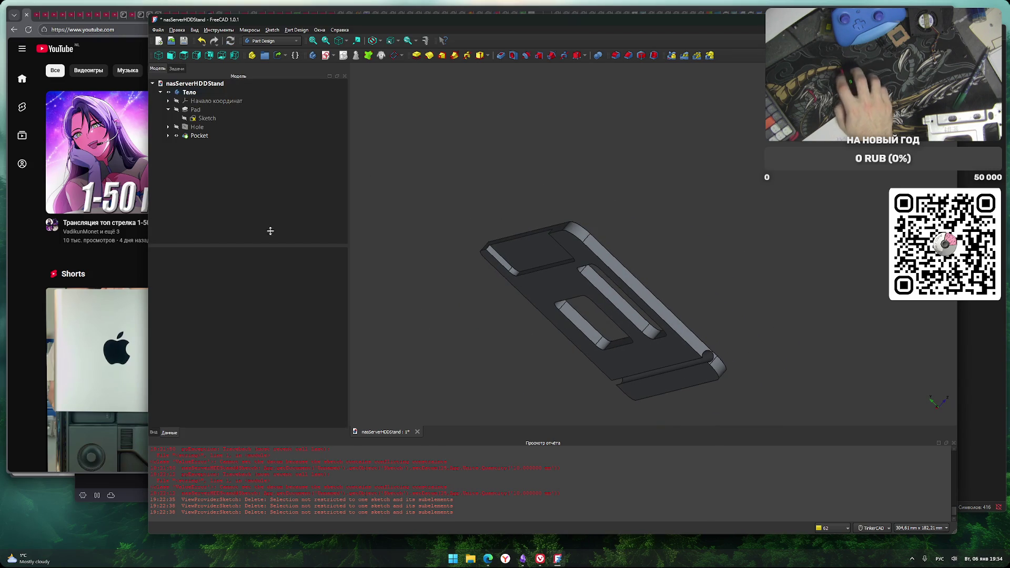
Save the document and select the plate's Тело body
key("ctrl+s")
mouse_move(480, 342)
right_mouse_down()
mouse_move(477, 393)
mouse_move(492, 382)
mouse_move(468, 368)
mouse_move(513, 391)
mouse_move(506, 322)
right_mouse_up()
left_click(178, 93)
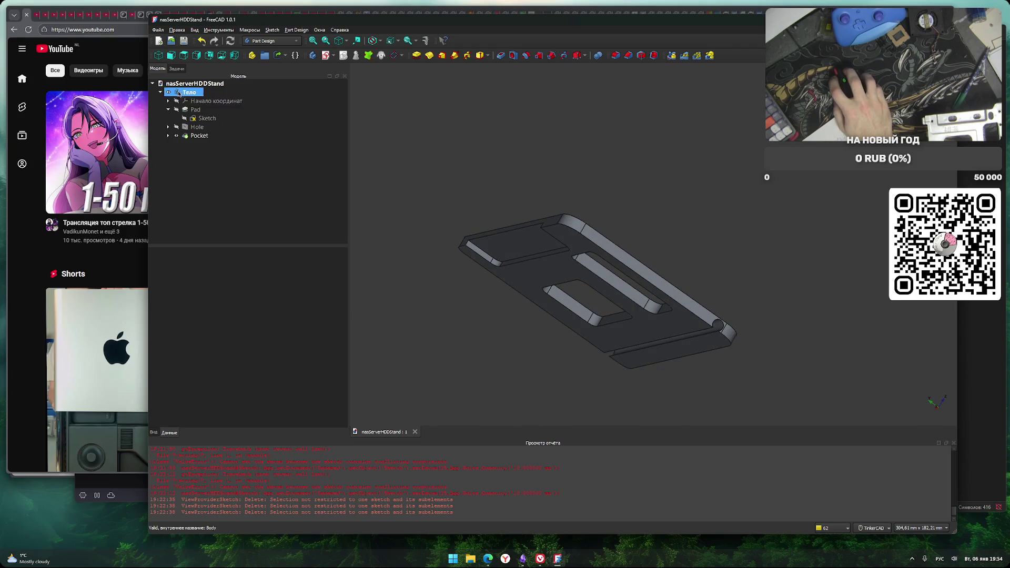
Export the body as the STL mesh nasServerHDDStand-Тело.stl, then open the Start menu
key("ctrl+e")
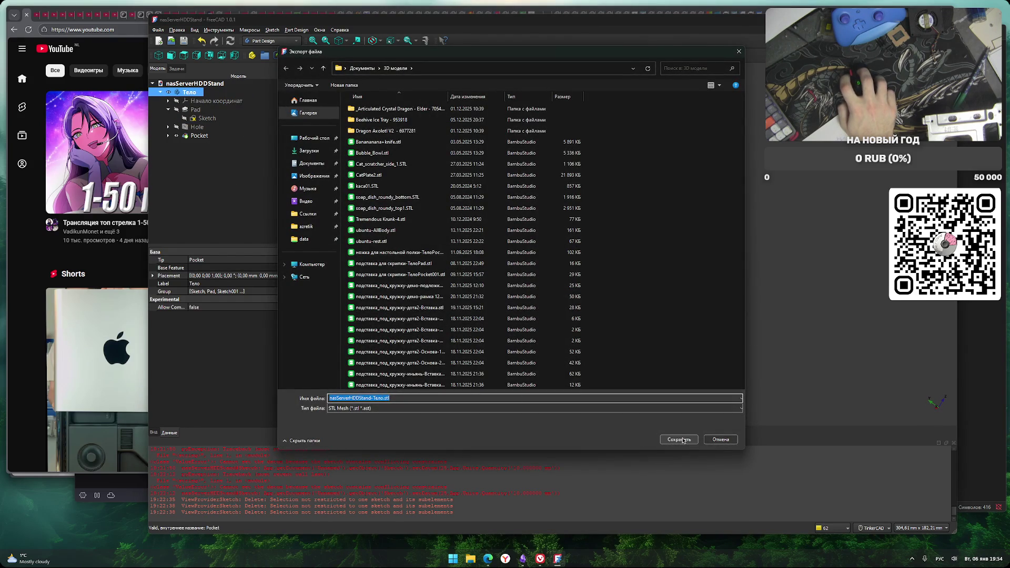
left_click(679, 439)
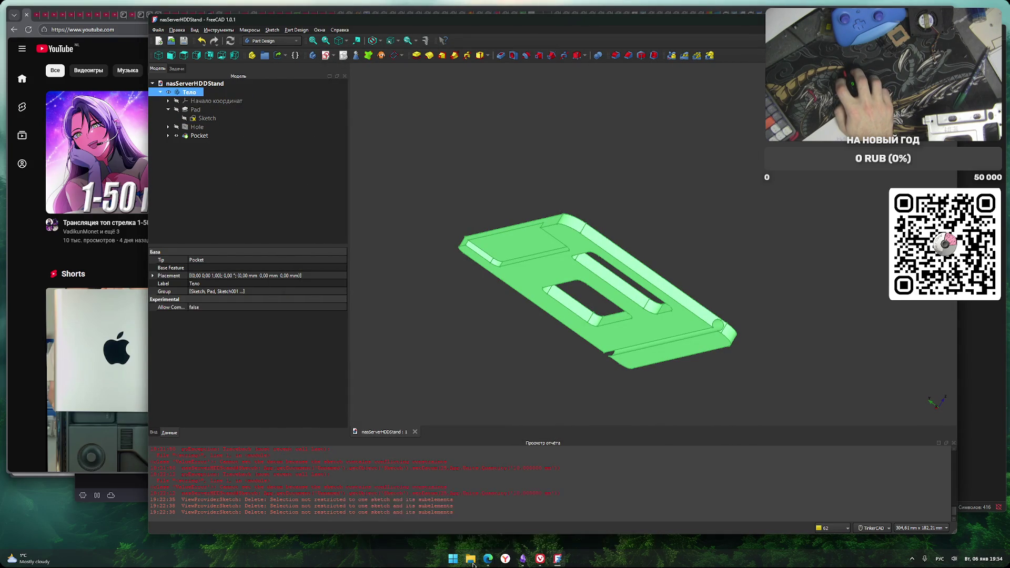
left_click(453, 559)
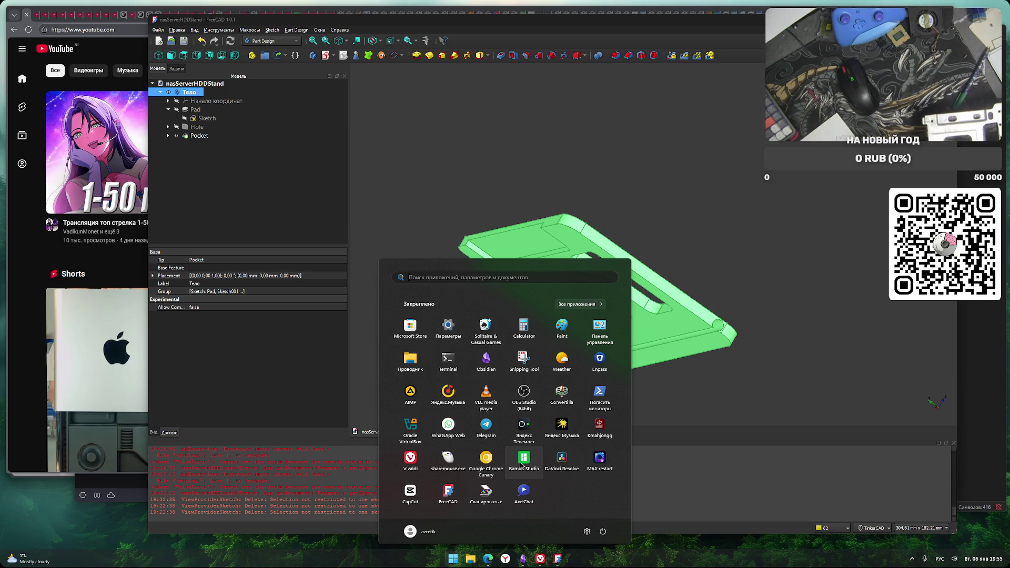
Close the Start menu and switch to the browser showing the Twitch stream manager
left_click(660, 226)
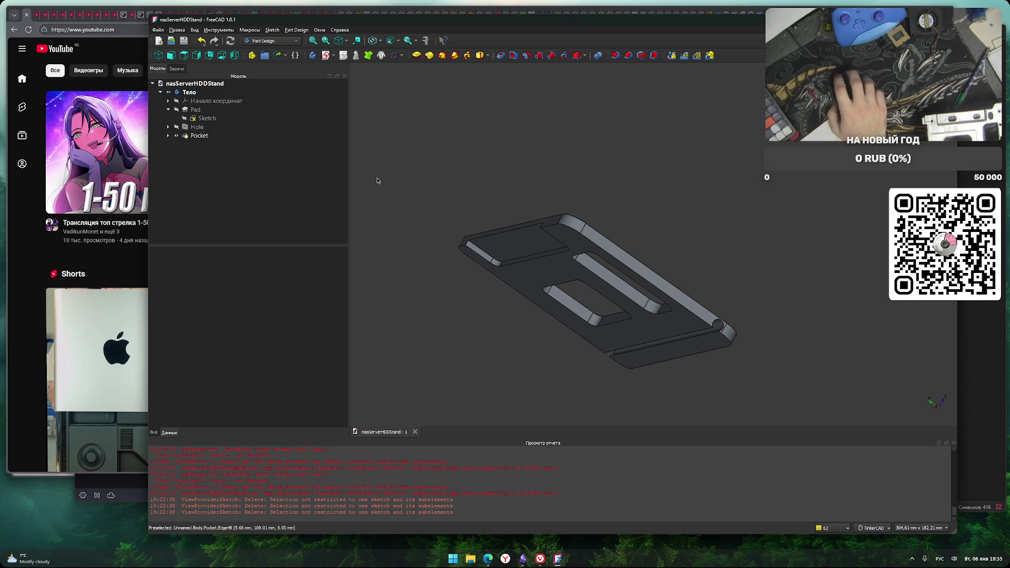
key("alt+Tab")
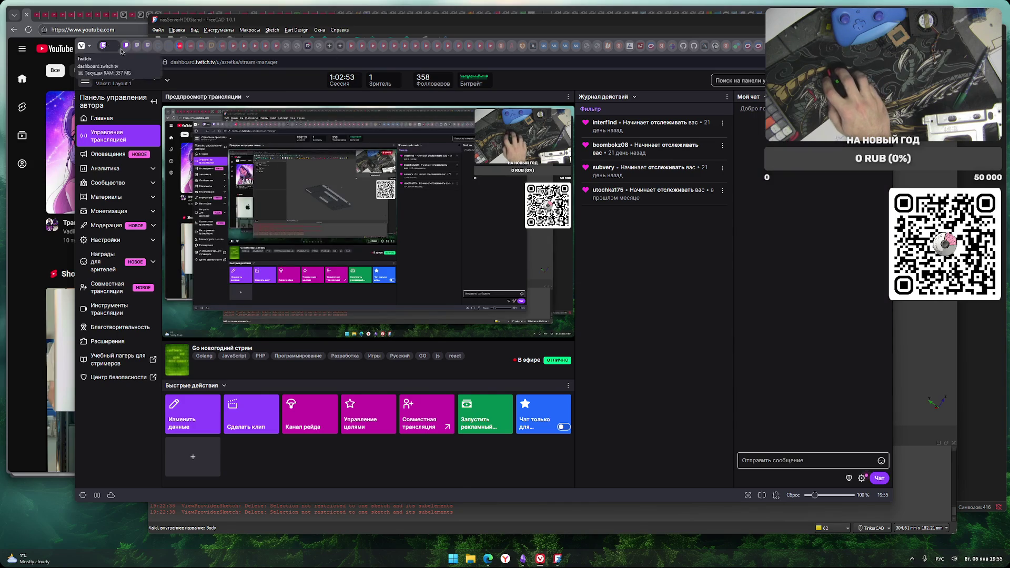
Browse the streams in Twitch's Software and Game Development category
left_click(110, 62)
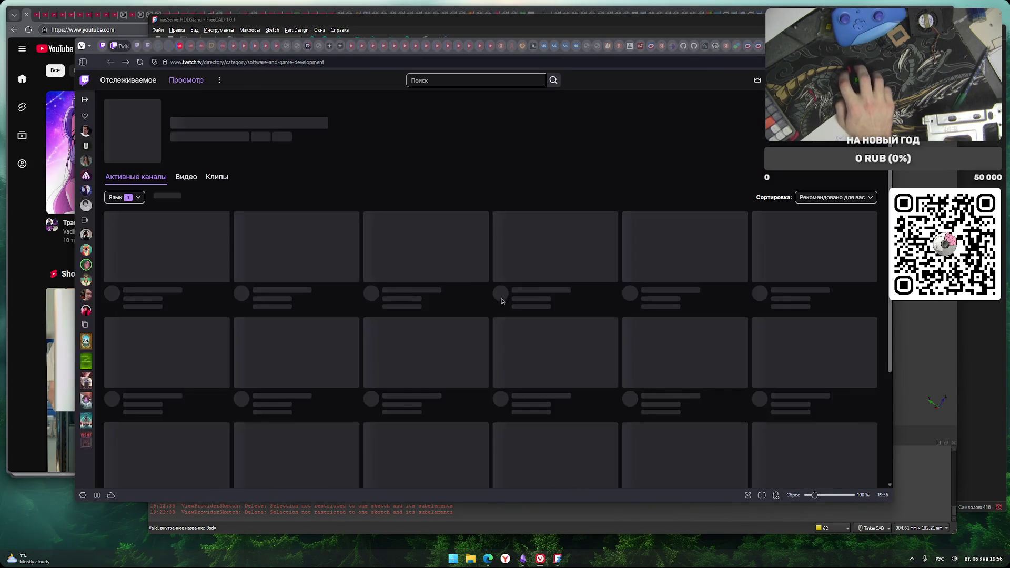
scroll(489, 206, "down", 1)
scroll(489, 206, "up", 1)
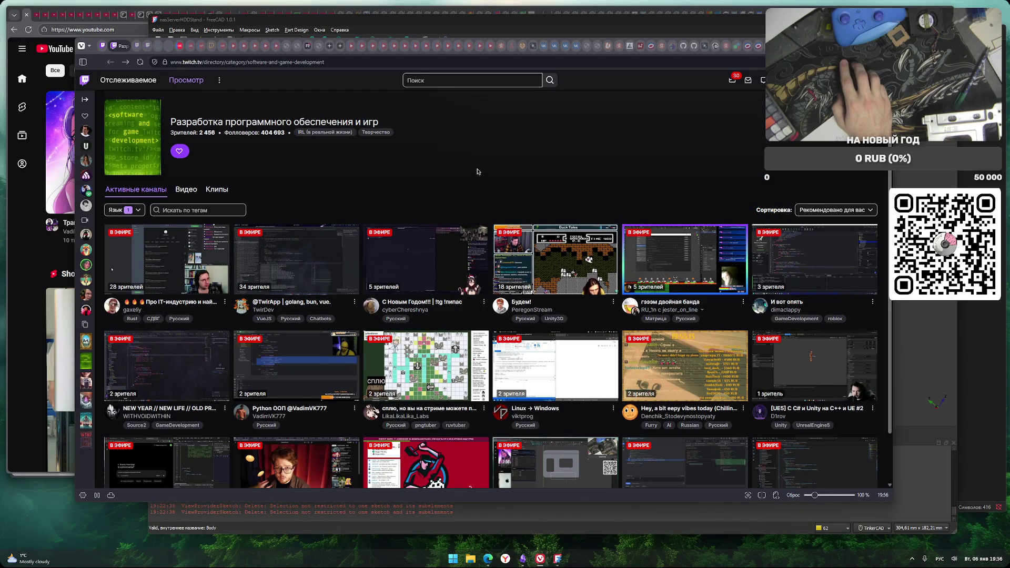
scroll(477, 169, "down", 1)
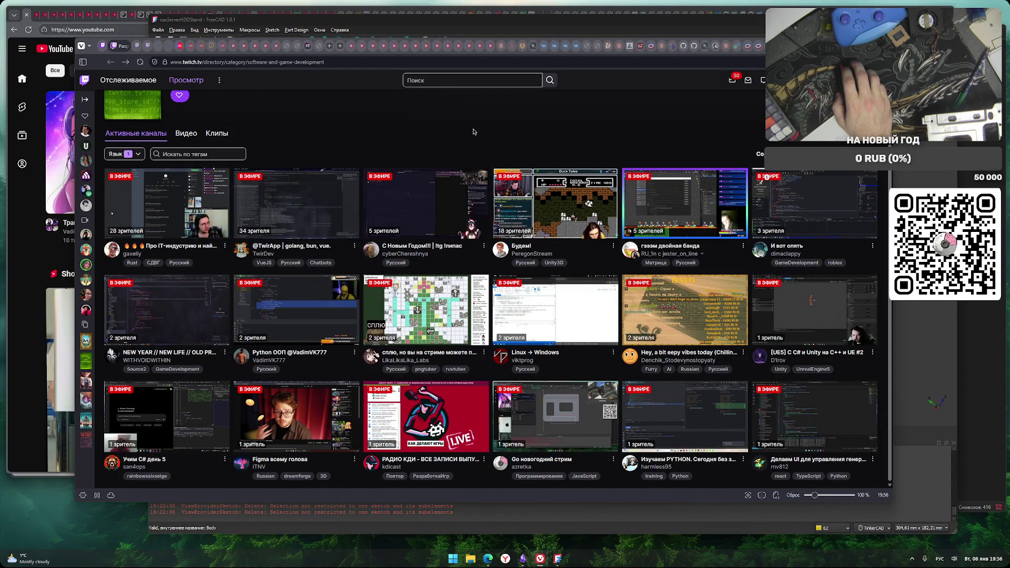
scroll(474, 132, "up", 1)
Return to the stream manager dashboard, bring FreeCAD forward, and open the Start menu
key("ctrl+shift+Tab")
left_click(278, 22)
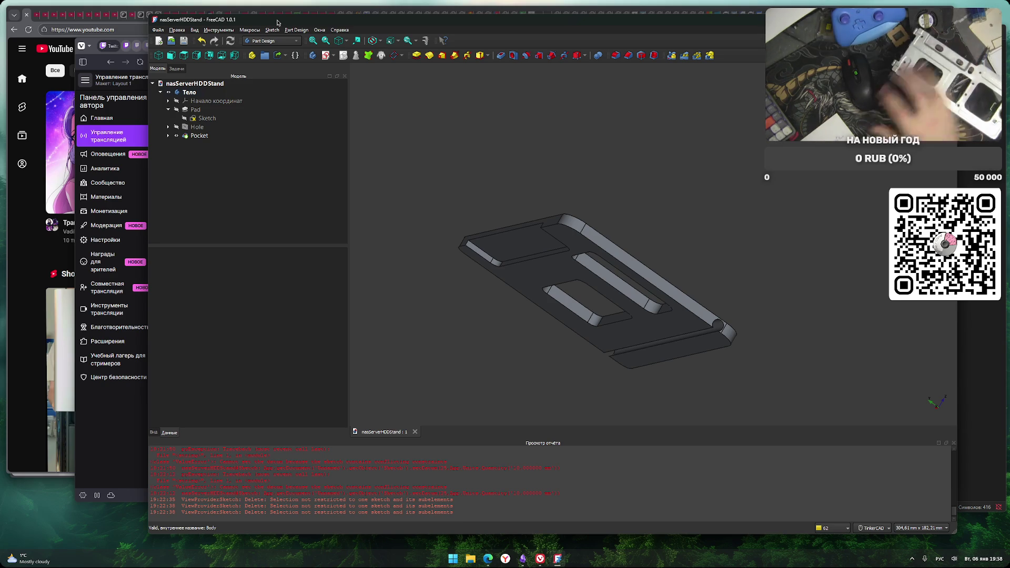
left_click(453, 559)
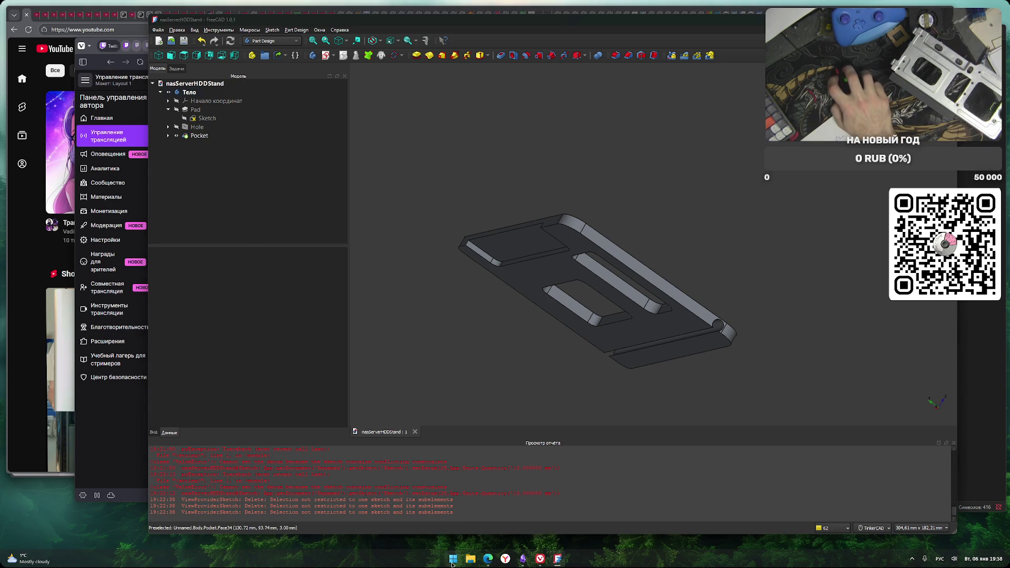
Launch Bambu Studio from the Start menu
left_click(518, 489)
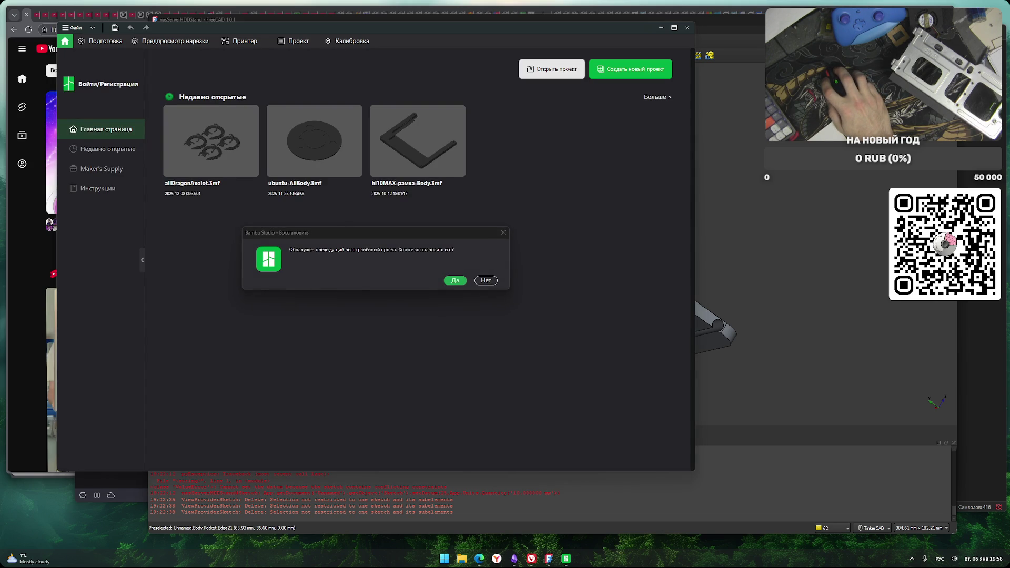
Dismiss the V2.4.0 release notes and decline restoring the previous unsaved project
left_click(486, 280)
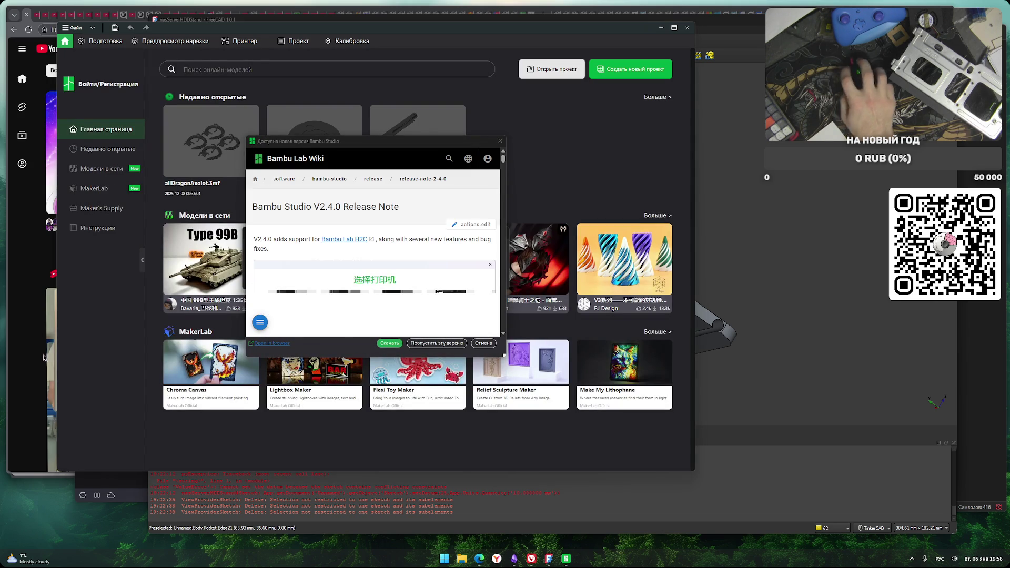
left_click(500, 141)
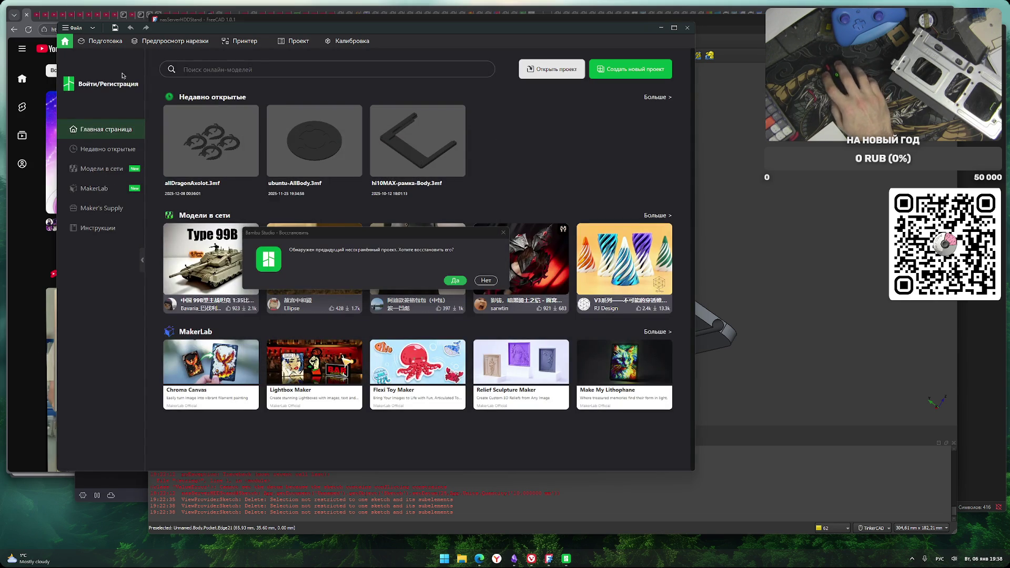
left_click(484, 280)
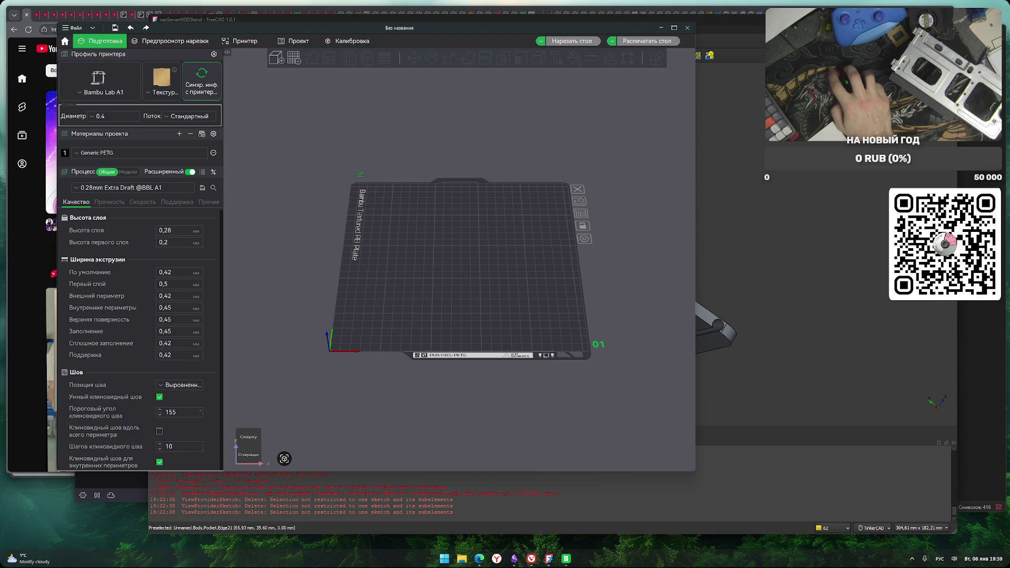
Import the HDD stand plate onto the A1 build plate and slice it in Generic PETG (39.91 g)
left_click_drag(371, 271, 374, 273)
mouse_move(498, 338)
left_mouse_down()
mouse_move(490, 326)
mouse_move(499, 279)
mouse_move(531, 324)
mouse_move(501, 341)
mouse_move(514, 331)
mouse_move(508, 313)
mouse_move(495, 339)
left_mouse_up()
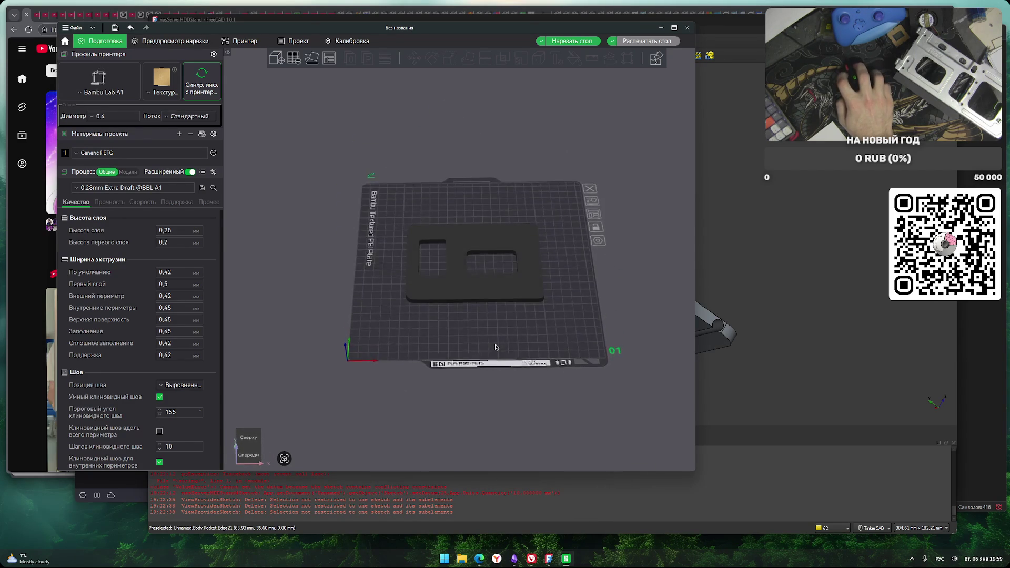
scroll(495, 338, "up", 5)
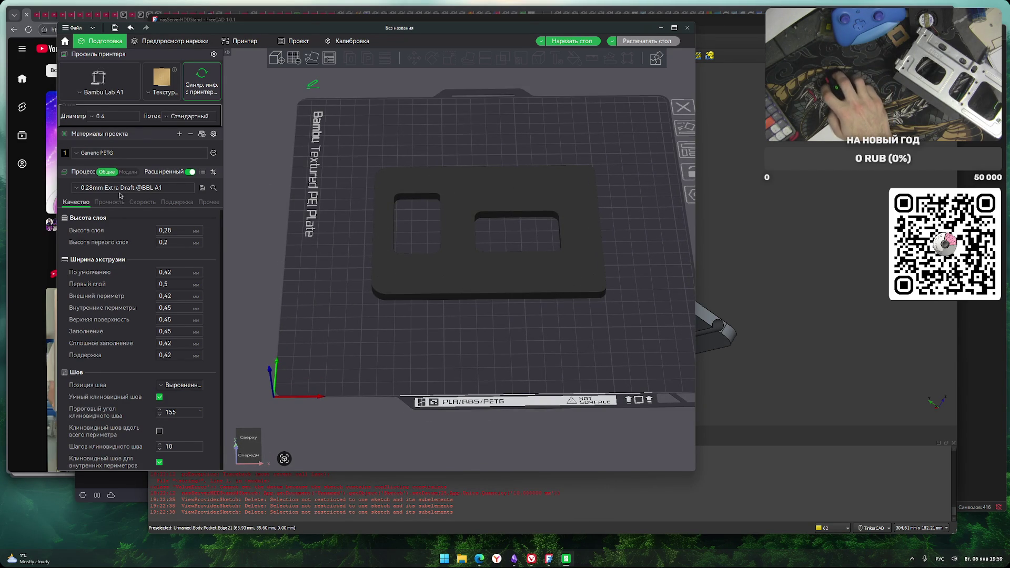
left_click(592, 40)
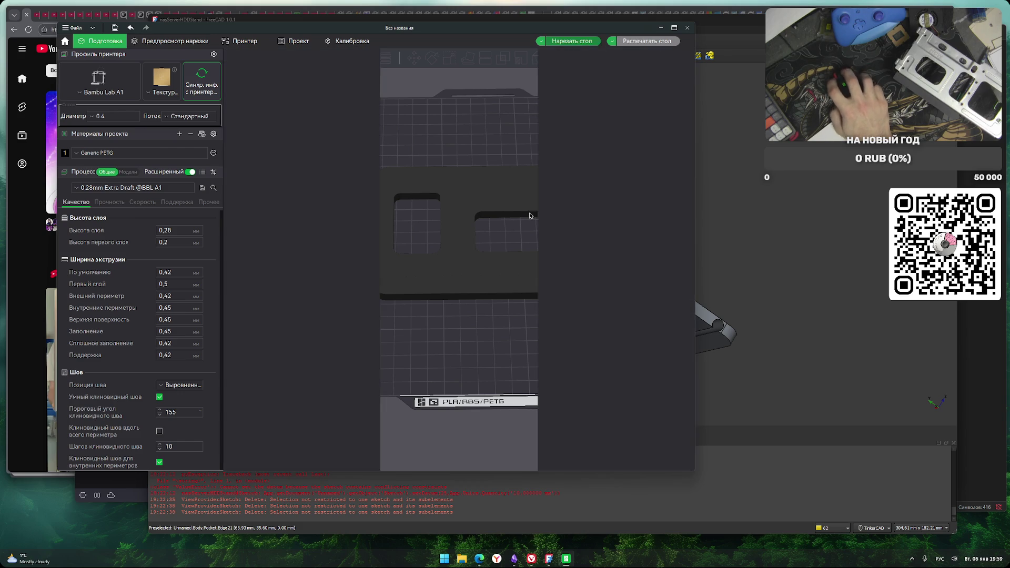
left_click_drag(496, 330, 508, 318)
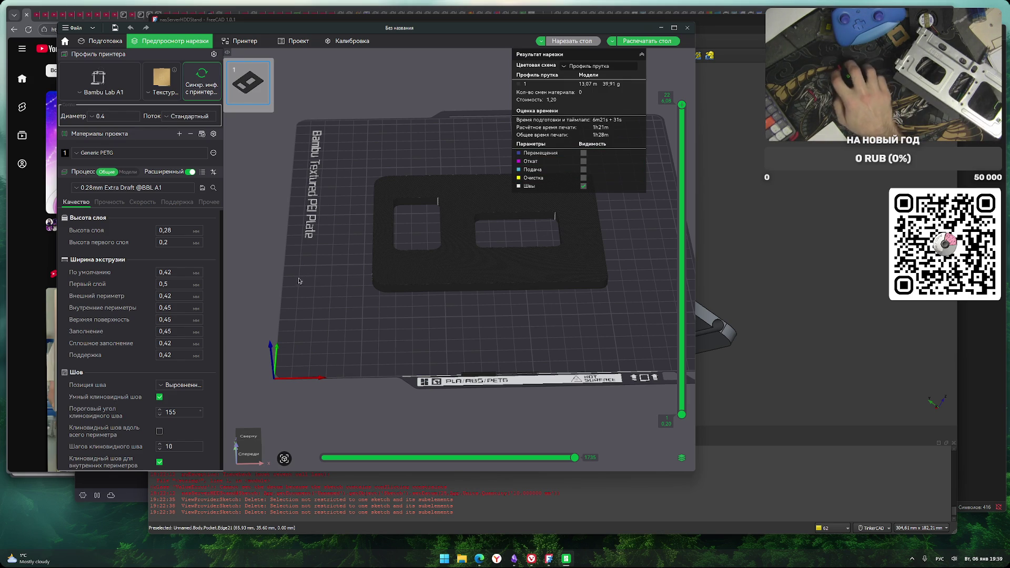
Change the infill pattern from Сетка to Динам. куб. поддержка and re-slice the plate
left_click(109, 203)
left_click(110, 204)
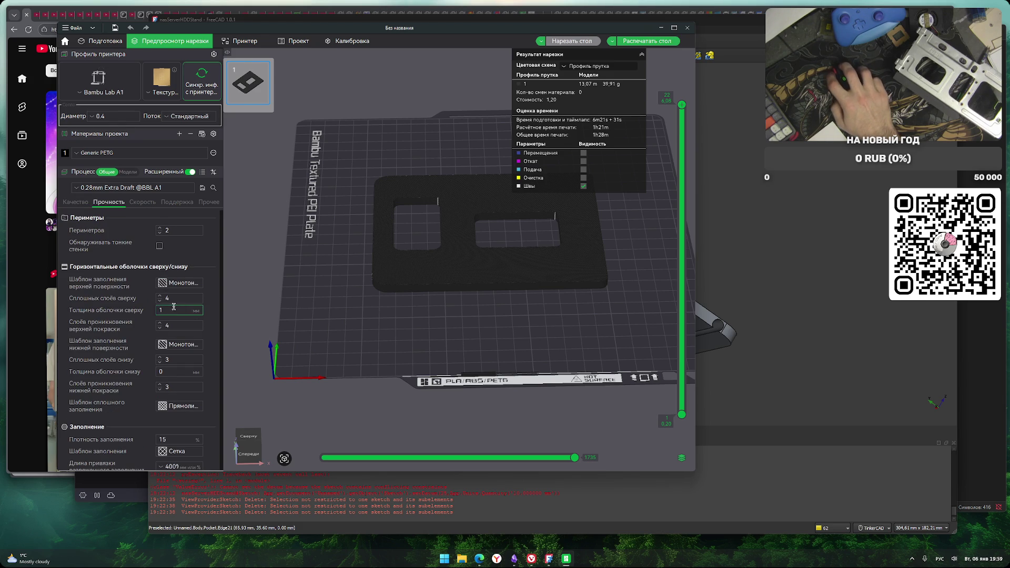
scroll(138, 405, "down", 3)
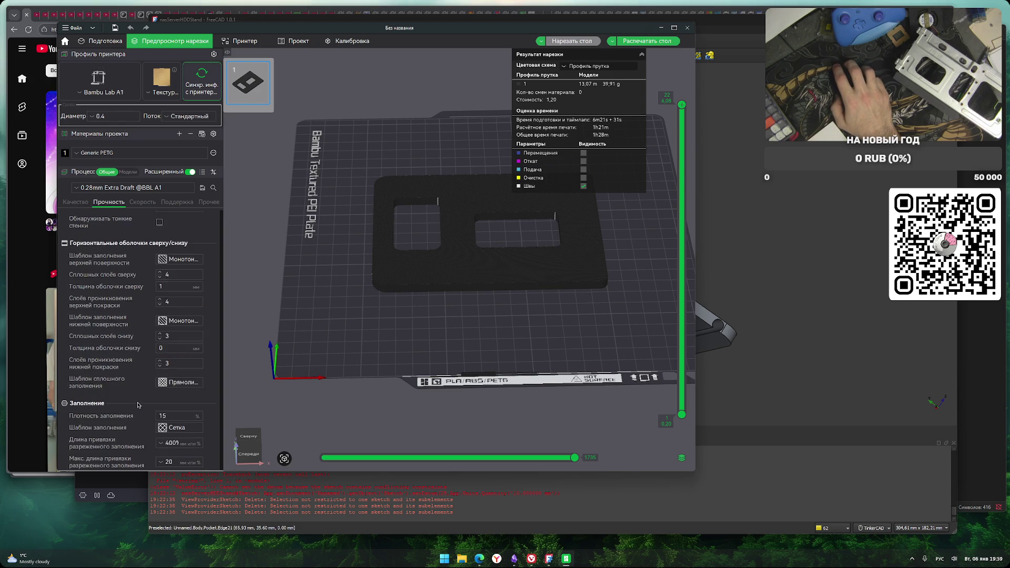
left_click(184, 357)
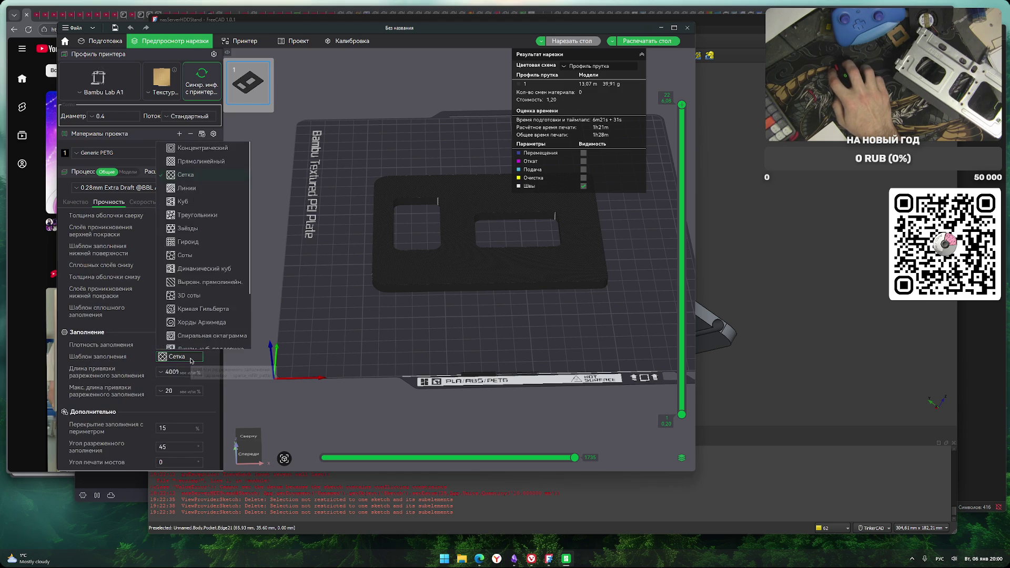
scroll(230, 226, "down", 2)
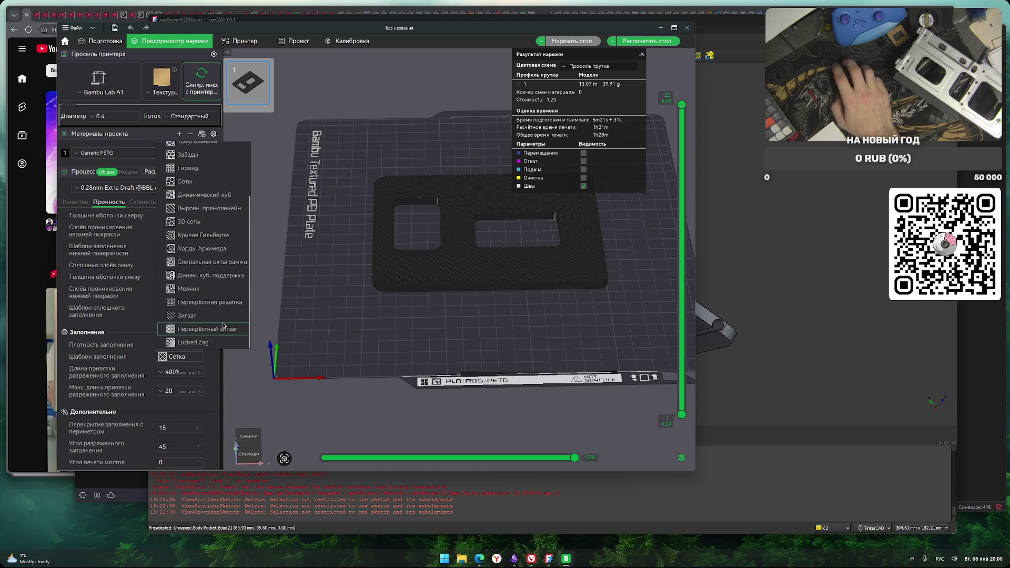
left_click(232, 276)
left_click(571, 41)
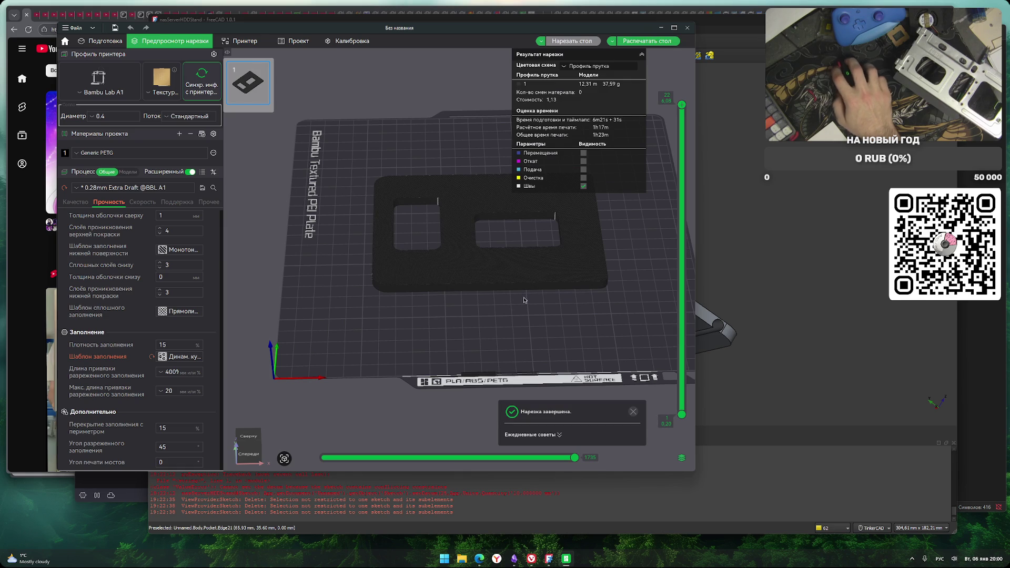
Return to the Качество settings and open the print-job dialog for the LAN-connected A1
scroll(148, 356, "up", 4)
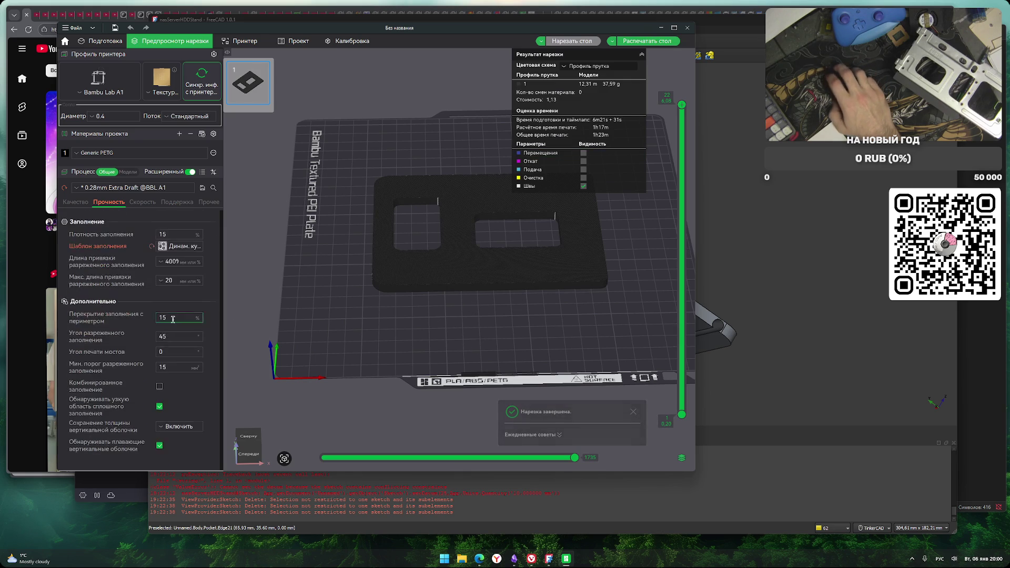
left_click(85, 204)
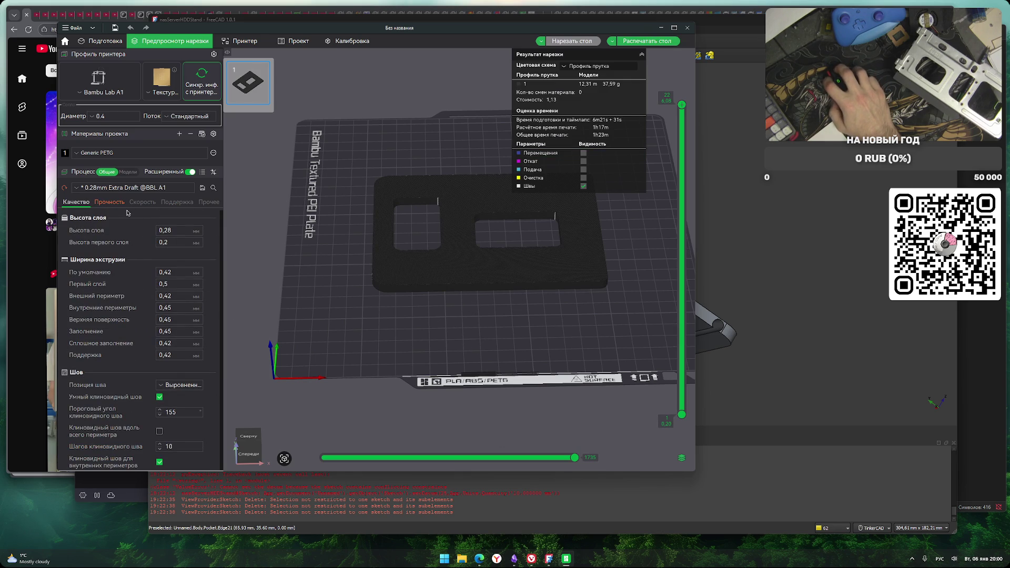
scroll(127, 213, "down", 4)
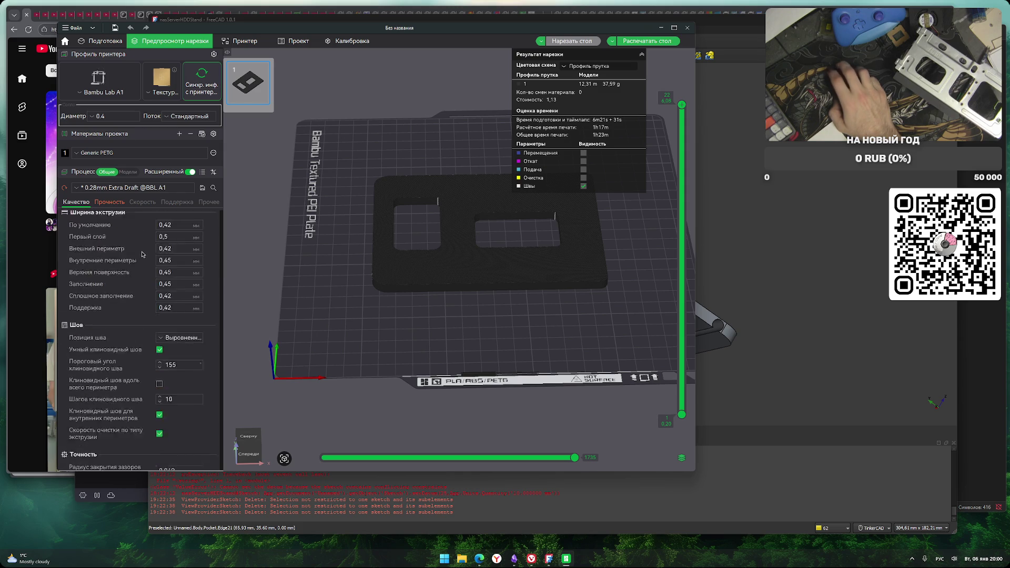
scroll(127, 213, "up", 4)
left_click(647, 40)
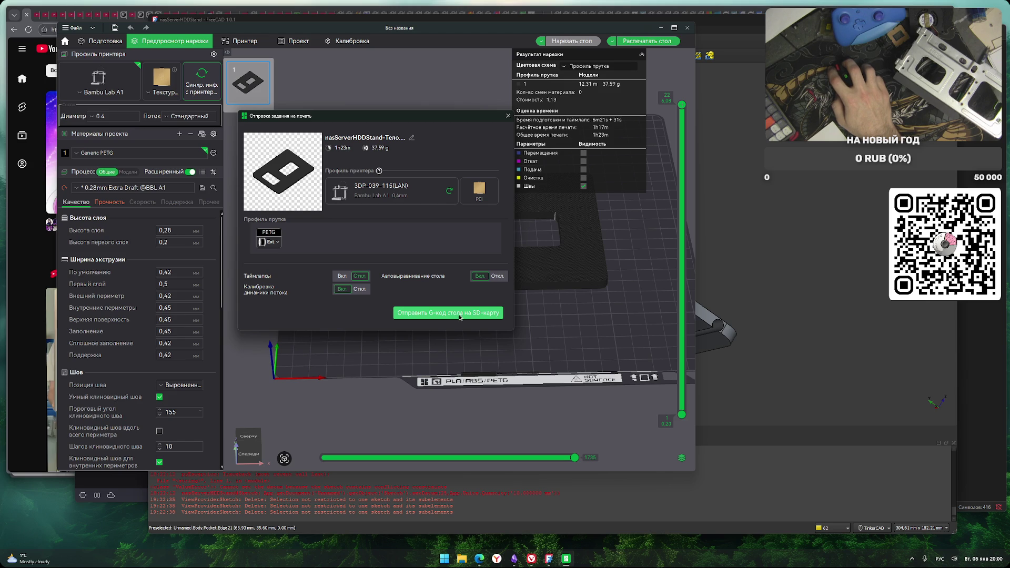
Send the sliced HDD stand plate to the Bambu Lab A1 to start printing
left_click(454, 314)
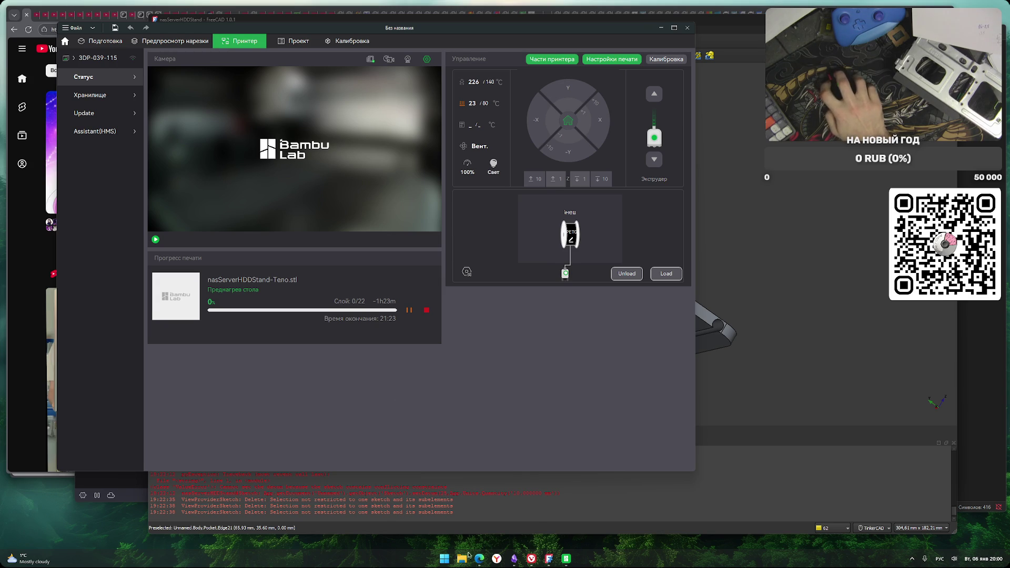
Ask DeepSeek 'генерация сотовой структуры' in the chat window
mouse_move(478, 560)
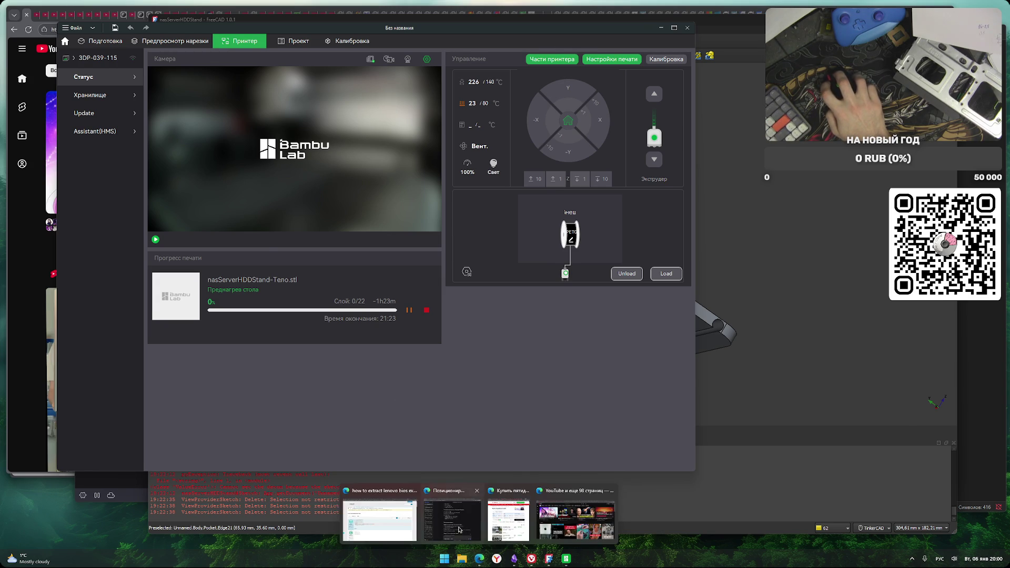
left_click(465, 518)
left_click(577, 475)
type("генерация ")
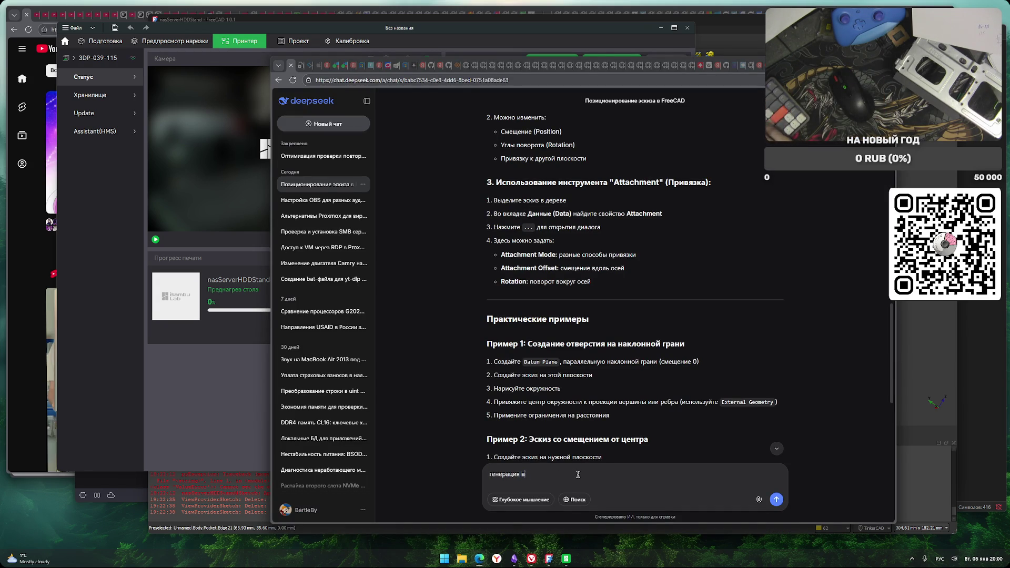
type("сотовой структуры")
key("Return")
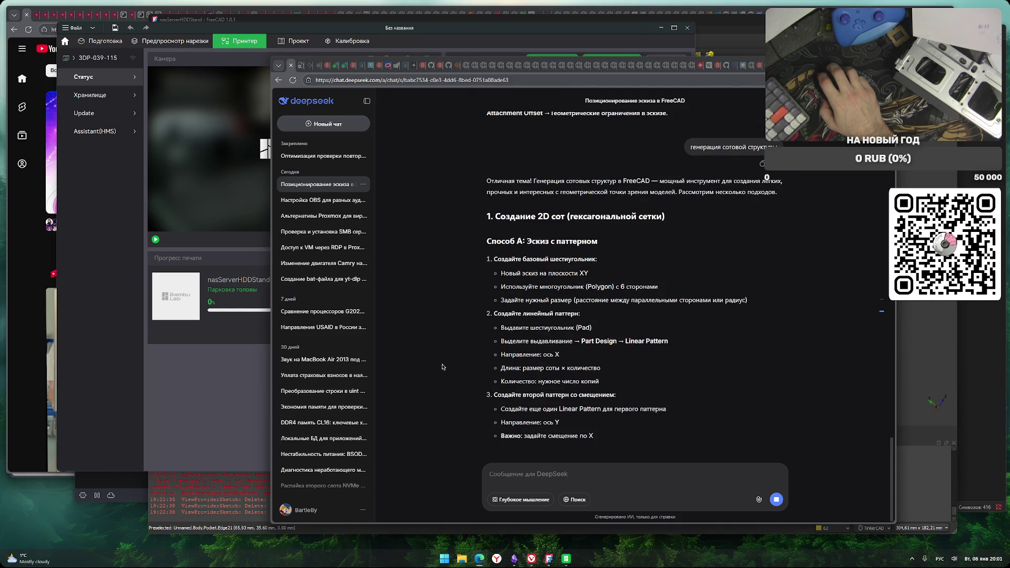
Read DeepSeek's FreeCAD honeycomb answer on hexagon size, Linear Pattern, length and copy count
mouse_move(510, 289)
left_mouse_down()
mouse_move(653, 288)
mouse_move(515, 288)
mouse_move(612, 288)
left_mouse_up()
left_click_drag(514, 302, 729, 303)
left_click(684, 314)
left_click_drag(513, 316, 580, 316)
left_click_drag(515, 303, 555, 303)
left_click_drag(577, 303, 668, 303)
left_click(521, 303)
mouse_move(517, 317)
left_mouse_down()
mouse_move(560, 316)
mouse_move(610, 337)
left_mouse_up()
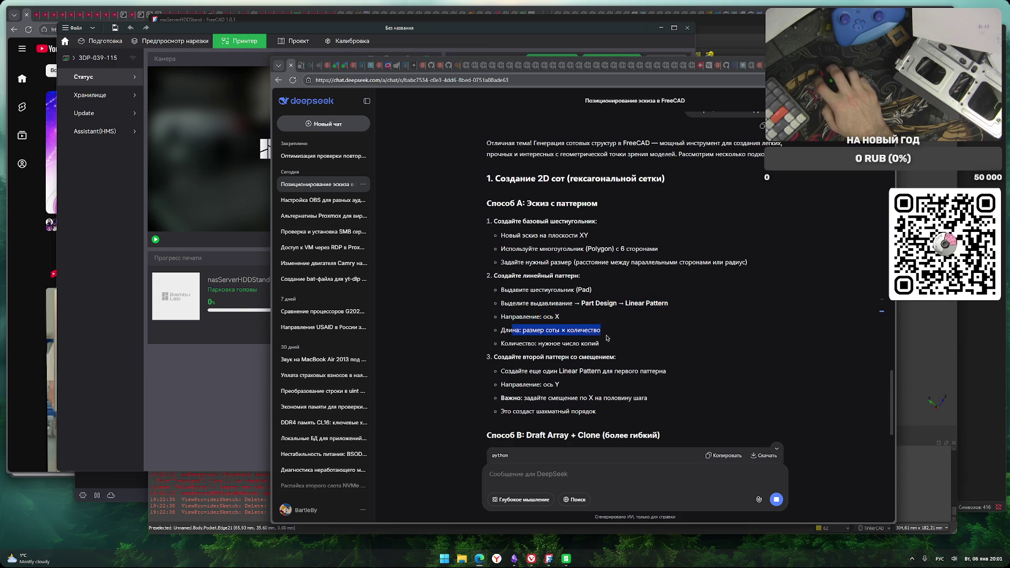
left_click_drag(508, 345, 599, 344)
left_click_drag(502, 357, 607, 358)
scroll(557, 369, "down", 2)
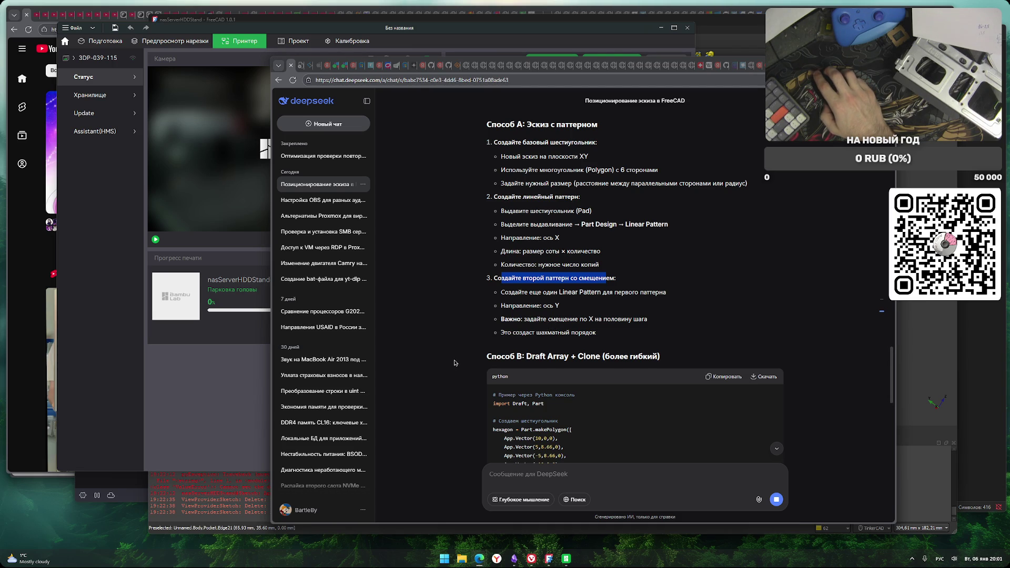
scroll(454, 362, "down", 5)
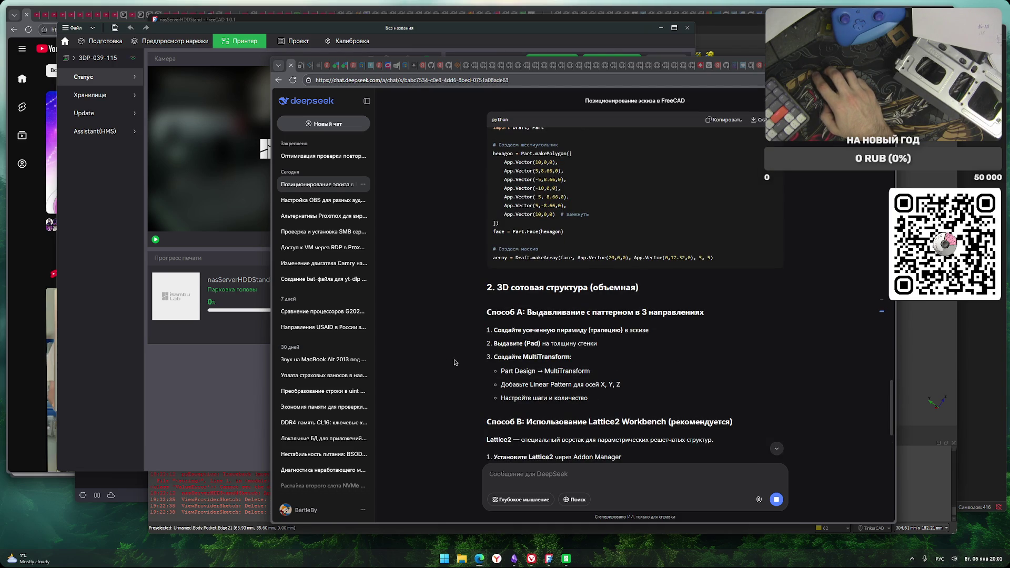
scroll(454, 362, "down", 7)
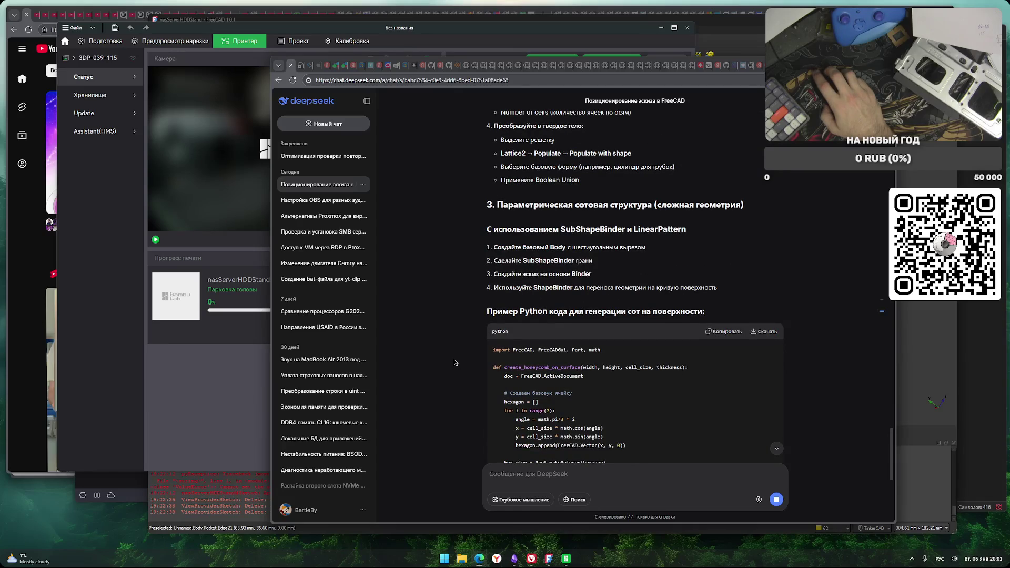
scroll(455, 363, "down", 6)
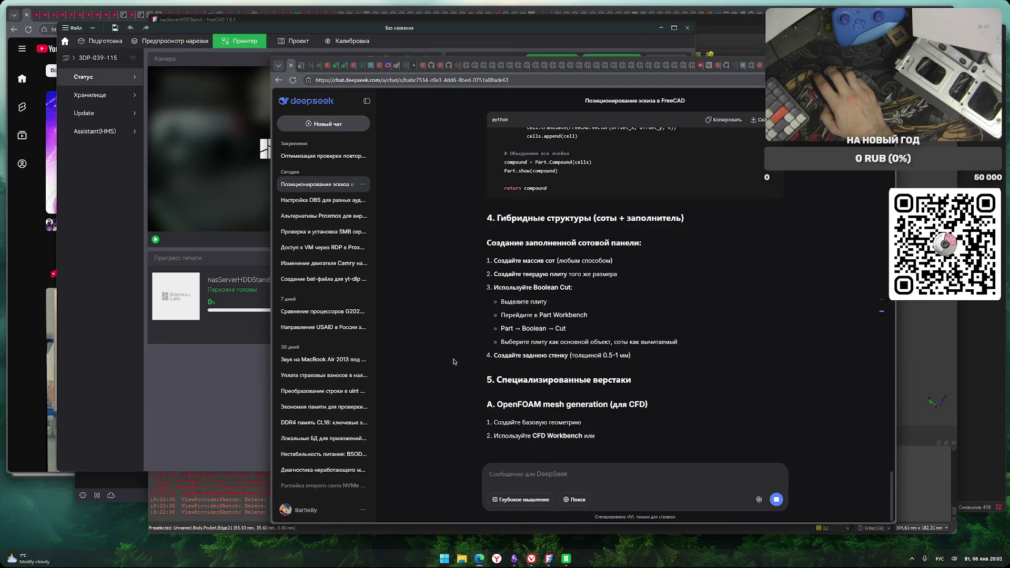
scroll(455, 362, "up", 10)
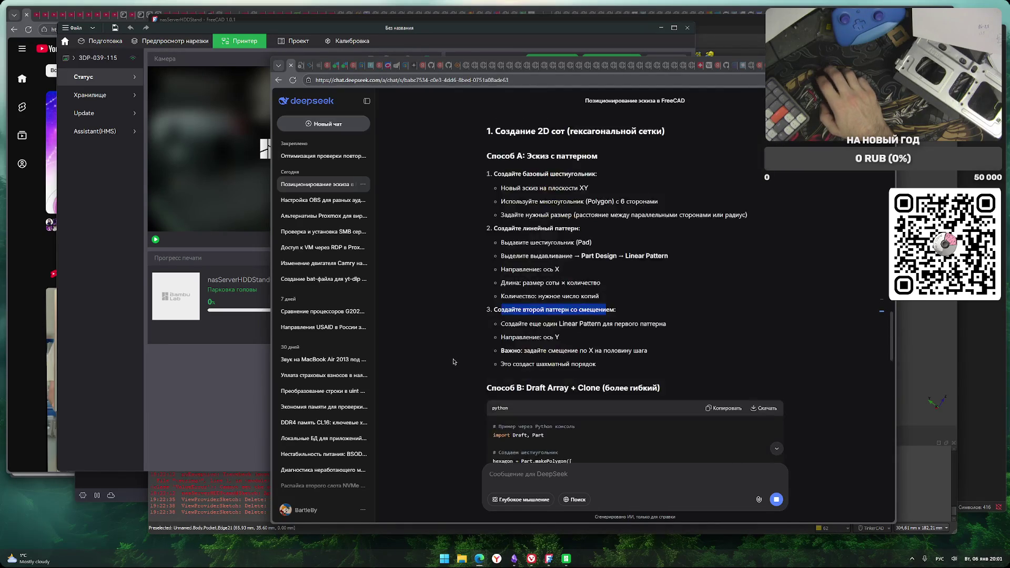
scroll(454, 362, "up", 4)
scroll(453, 361, "down", 3)
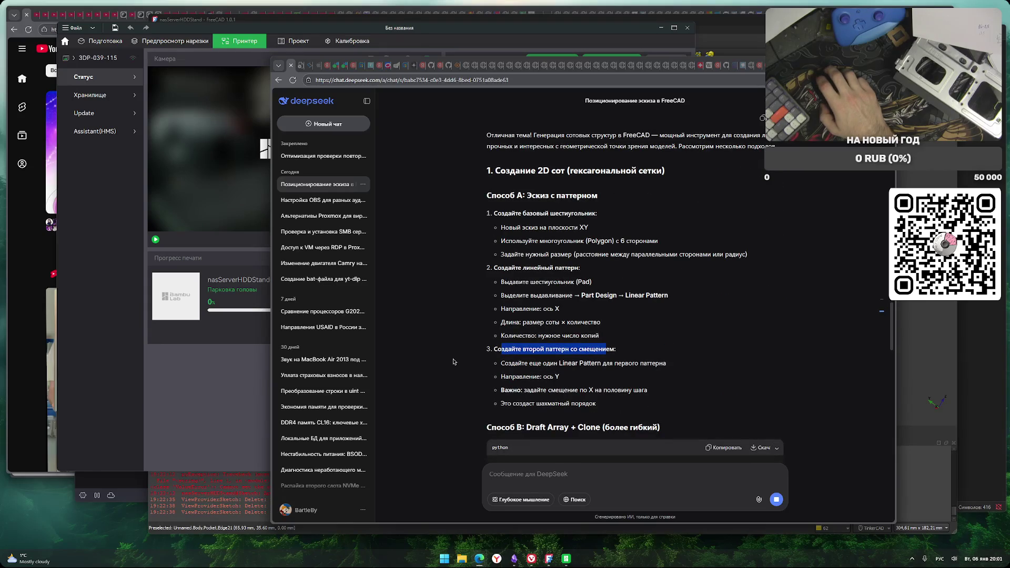
left_click_drag(579, 254, 712, 254)
left_click_drag(591, 255, 748, 254)
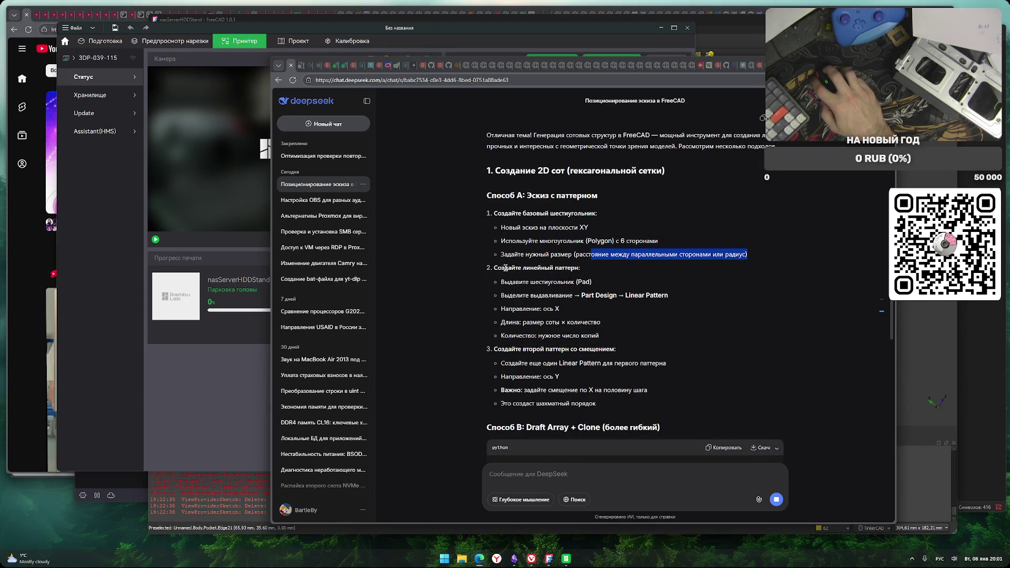
left_click_drag(500, 267, 565, 267)
left_click_drag(504, 282, 553, 282)
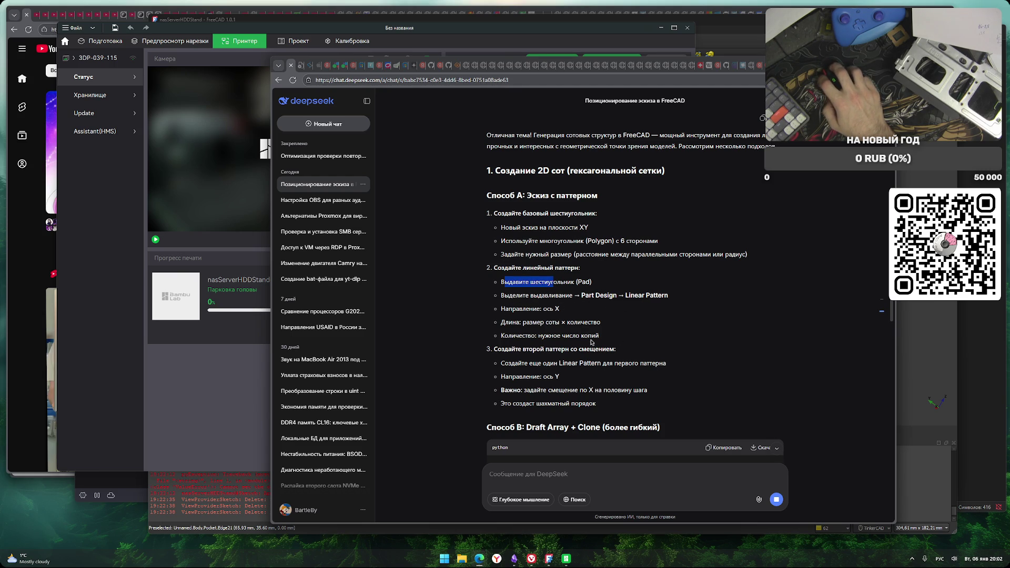
triple_click(537, 339)
left_click(541, 334)
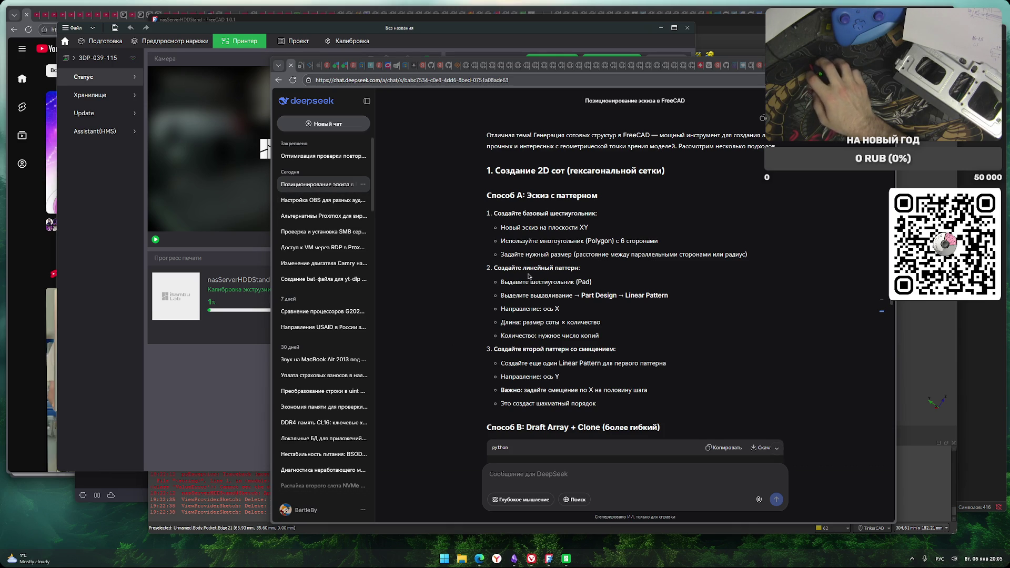
Check the A1 print's calibration status and close the Twitch stream manager
left_click(231, 394)
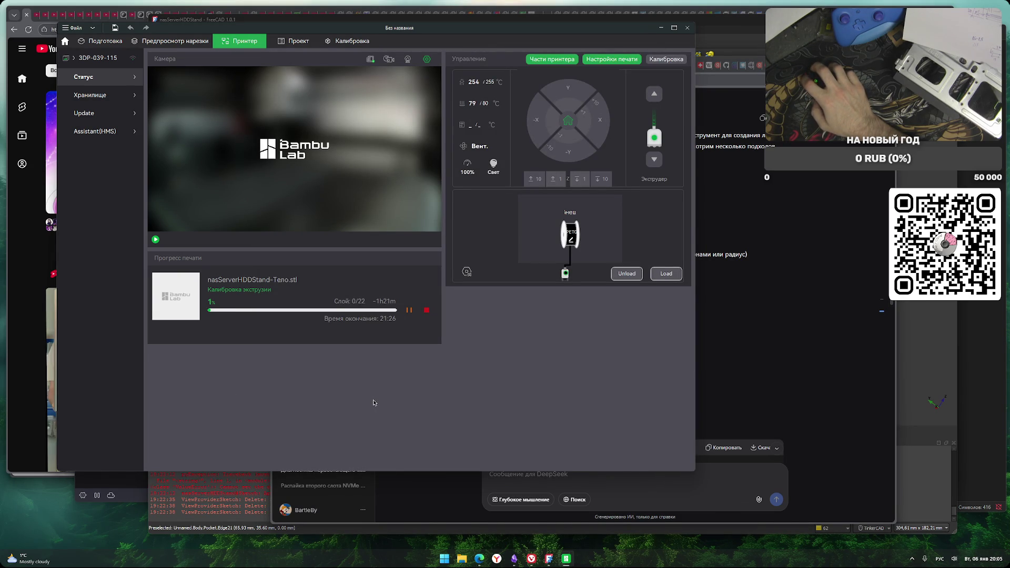
left_click(532, 559)
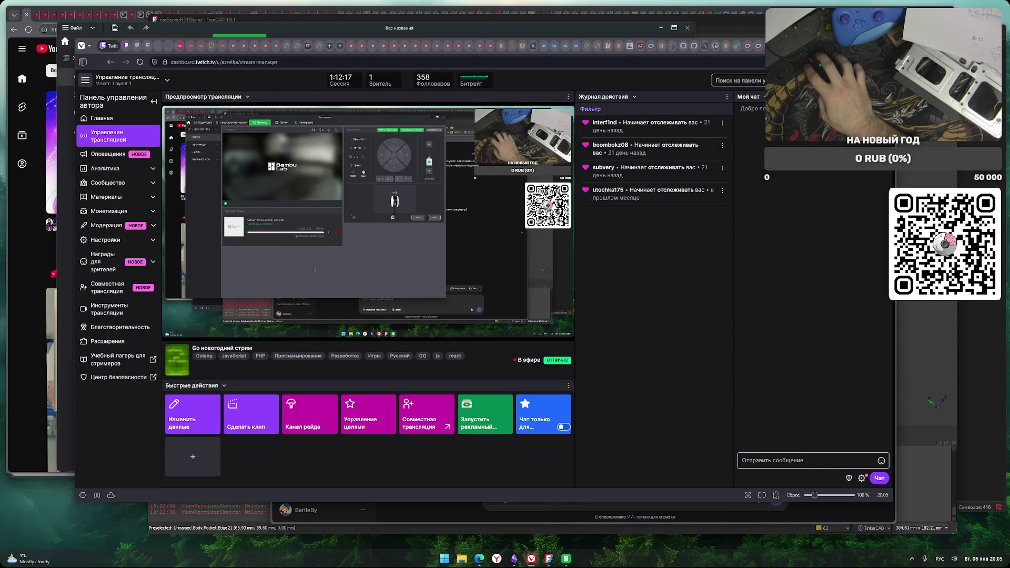
key("alt+F4")
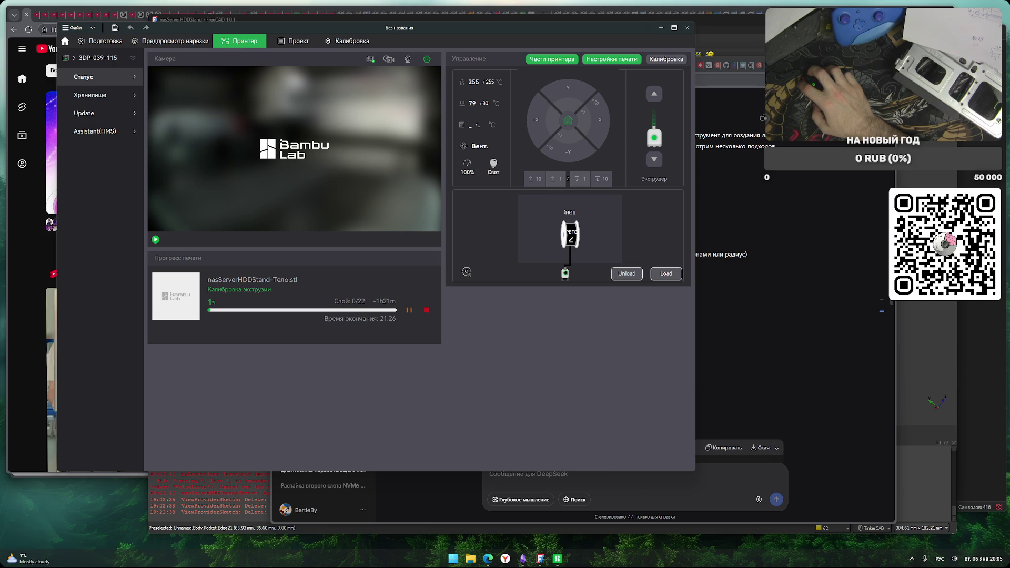
key("alt+Tab")
Search the web for 'авито' in a new tab and open avito.ru
key("ctrl+t")
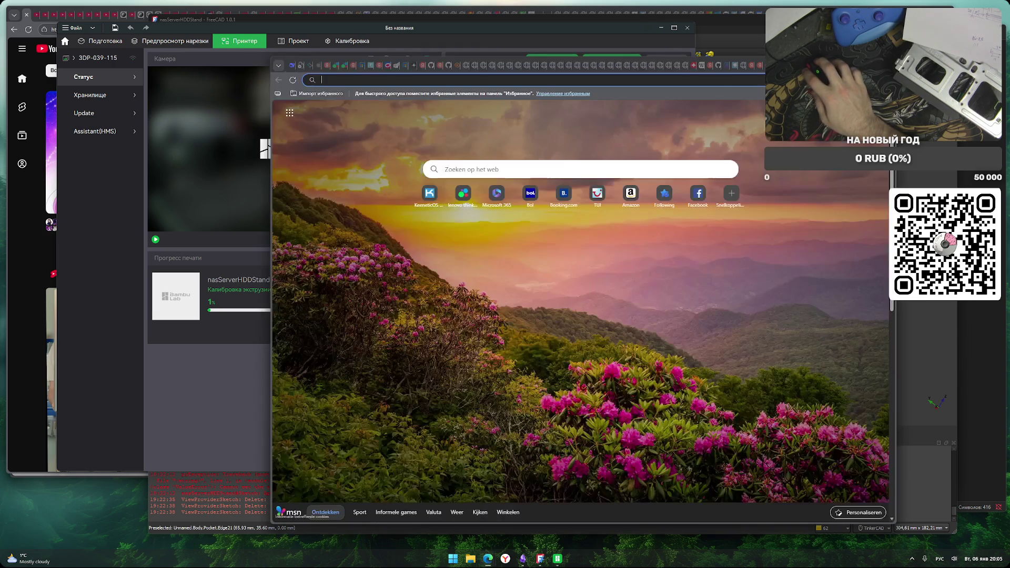
type("авито")
key("Return")
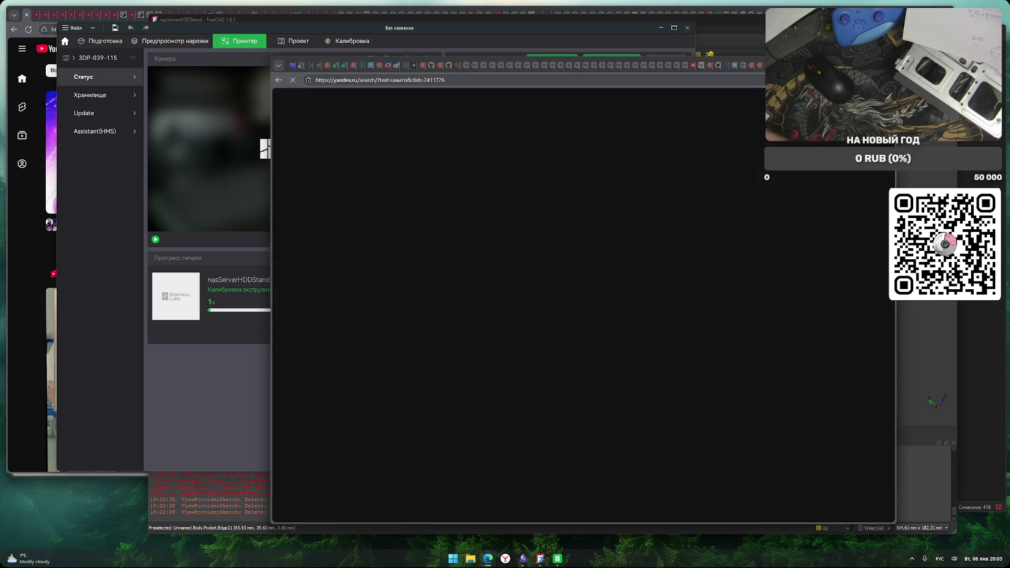
left_click(738, 112)
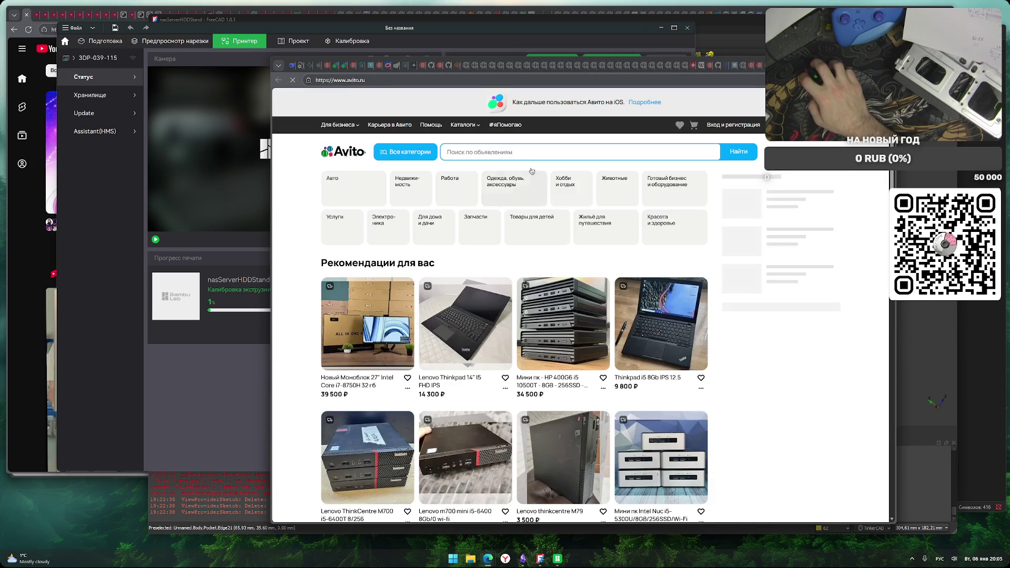
Search Avito for '1050ti' and browse the 1 552 GTX 1050 Ti listings
left_click(526, 152)
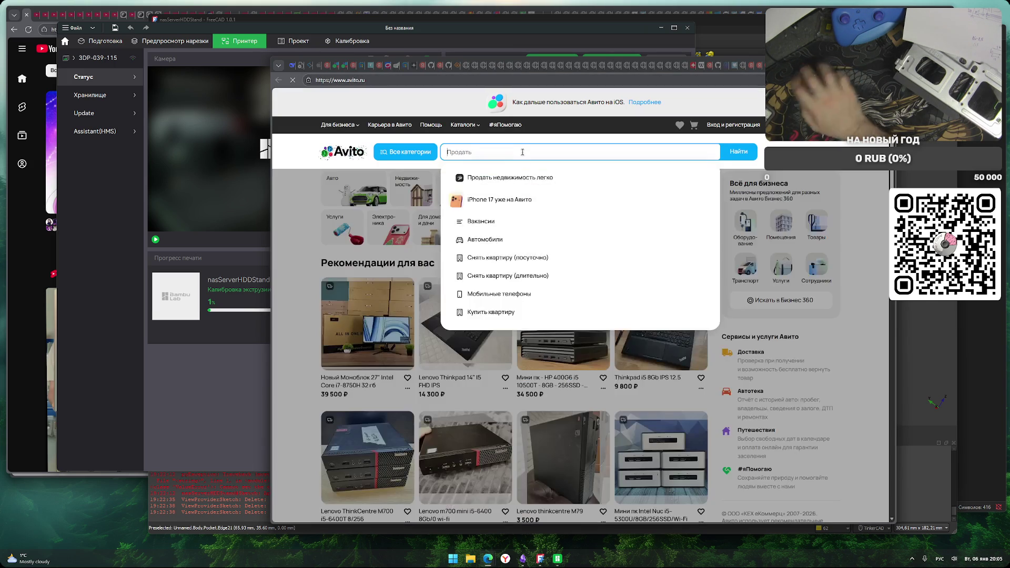
type("вывоз")
key("alt+shift")
type("1050ti")
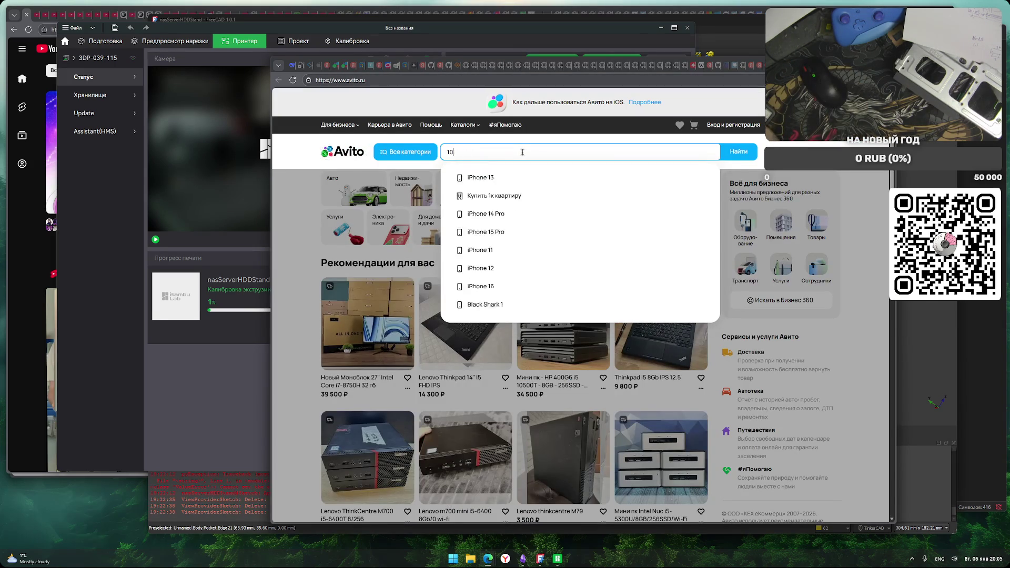
key("Return")
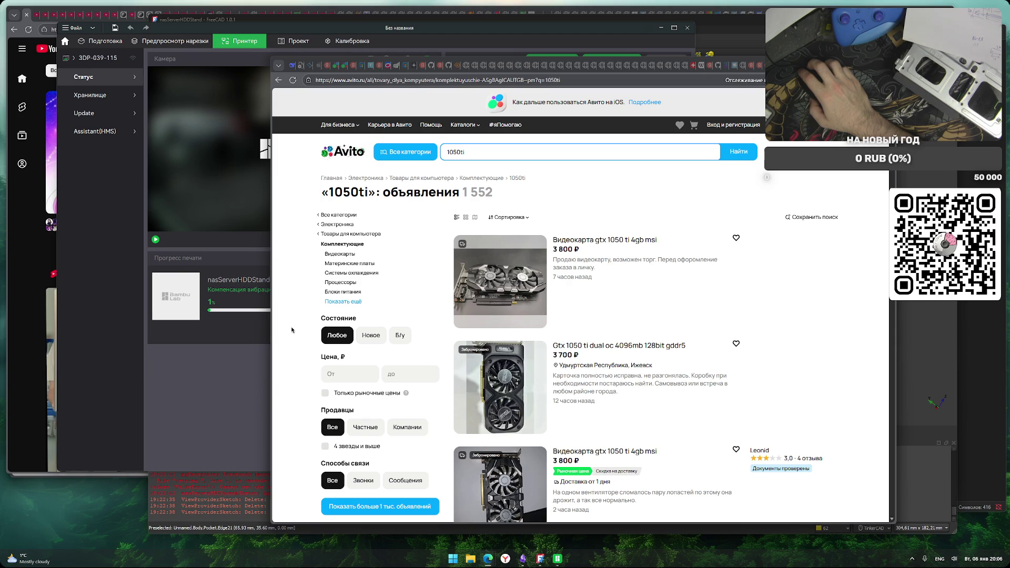
scroll(292, 330, "down", 2)
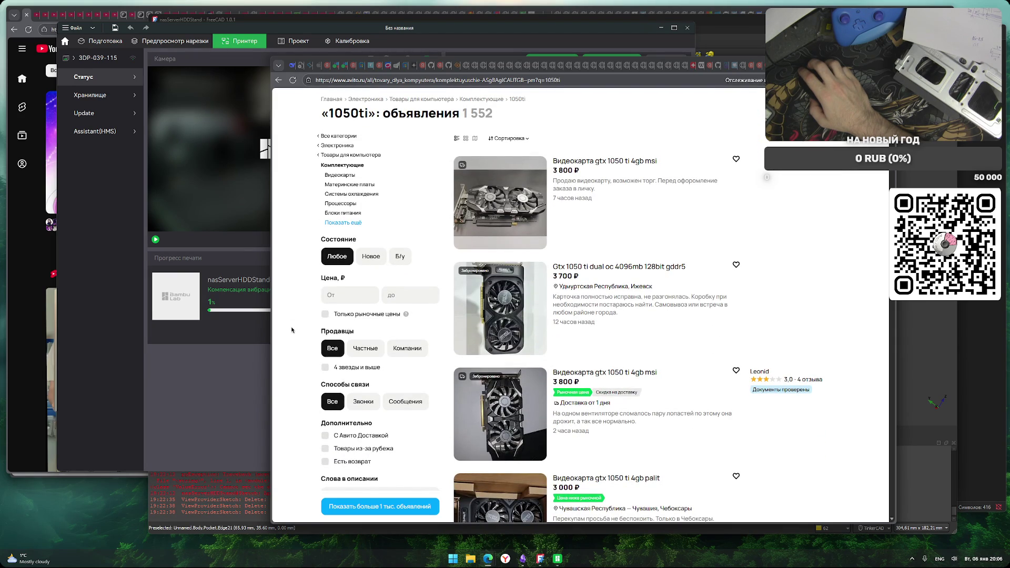
scroll(291, 330, "down", 5)
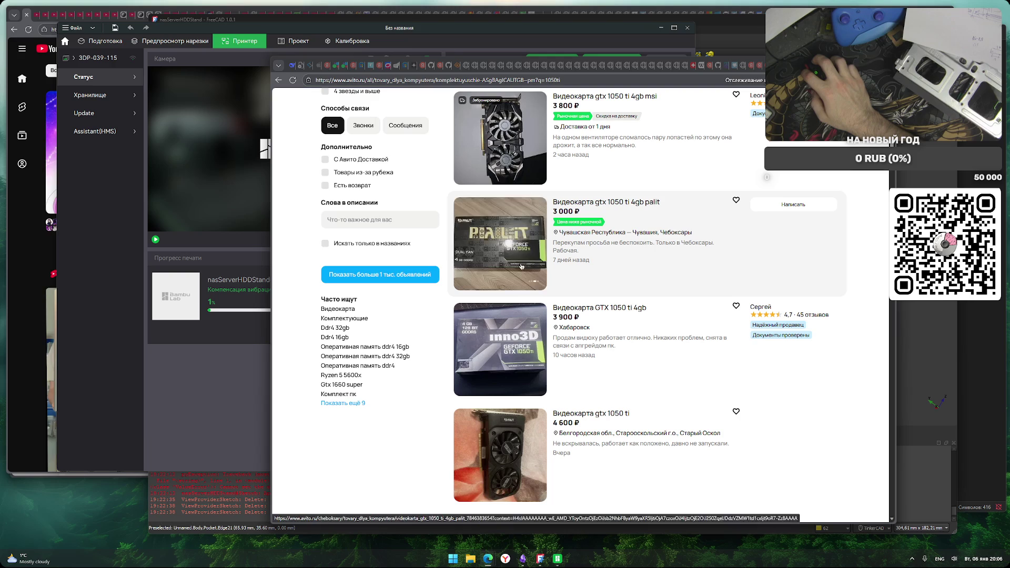
scroll(290, 336, "up", 5)
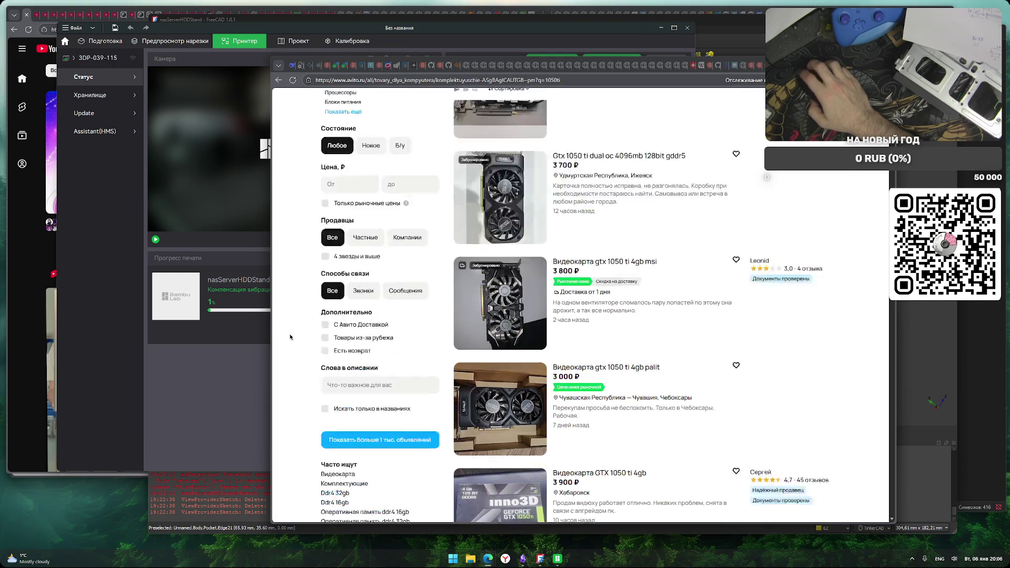
scroll(290, 337, "down", 5)
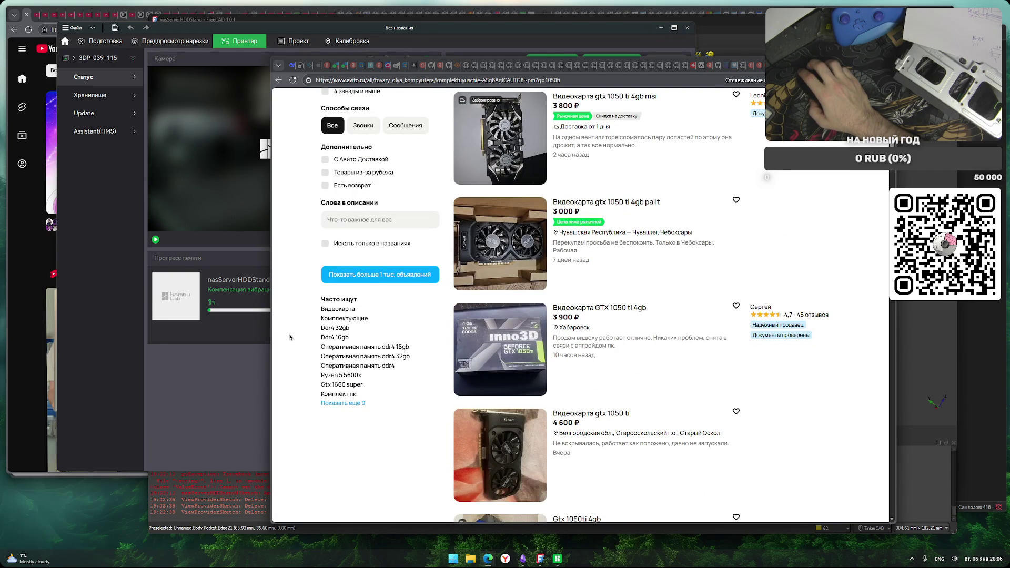
scroll(290, 337, "down", 5)
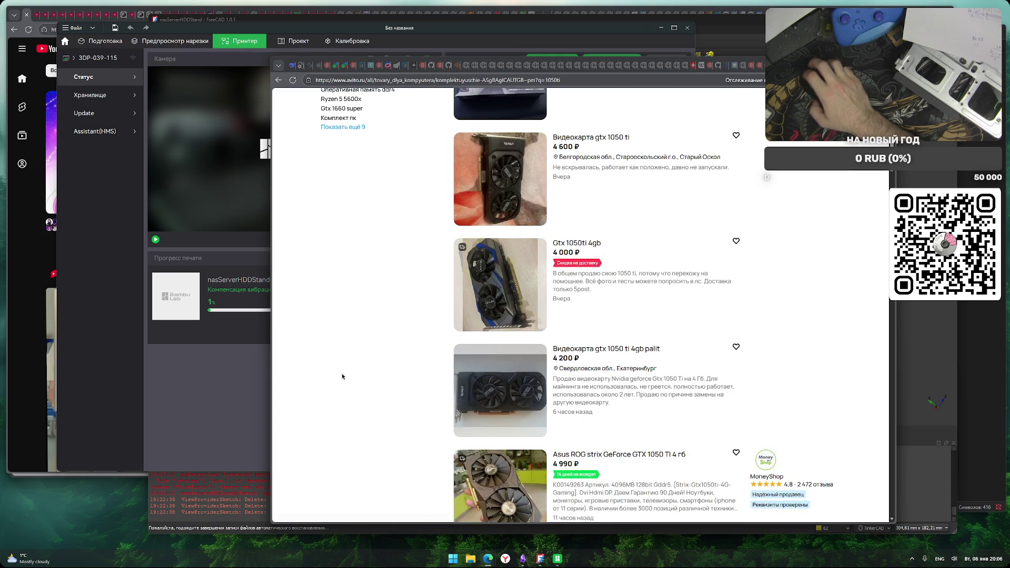
scroll(336, 354, "down", 3)
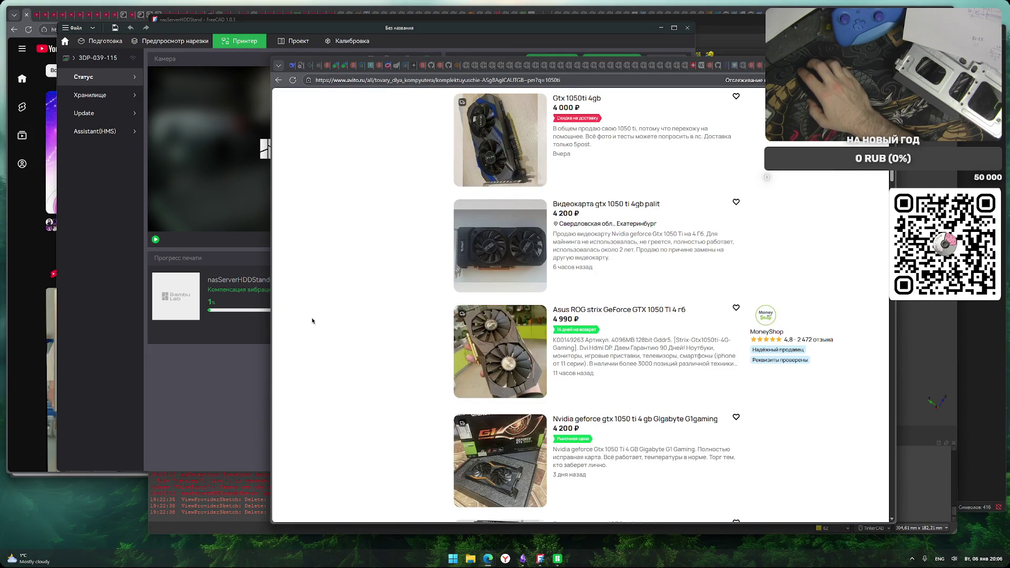
scroll(312, 321, "down", 5)
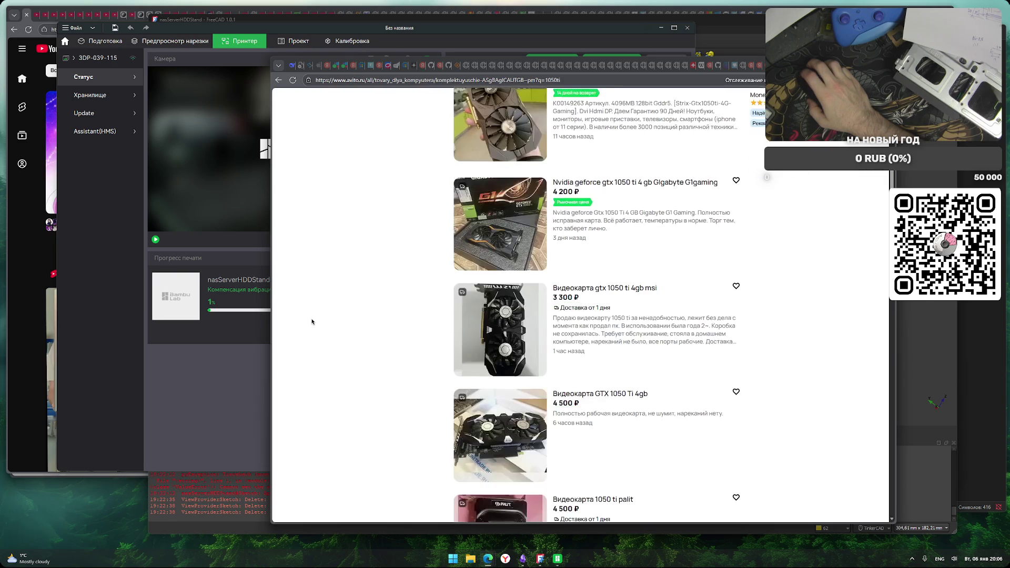
scroll(312, 322, "down", 3)
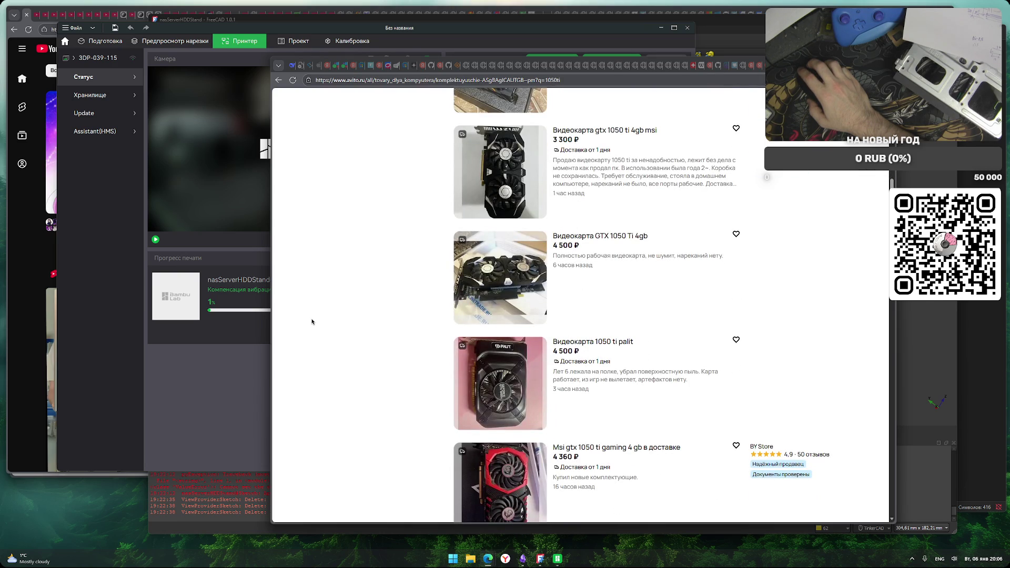
scroll(312, 322, "down", 2)
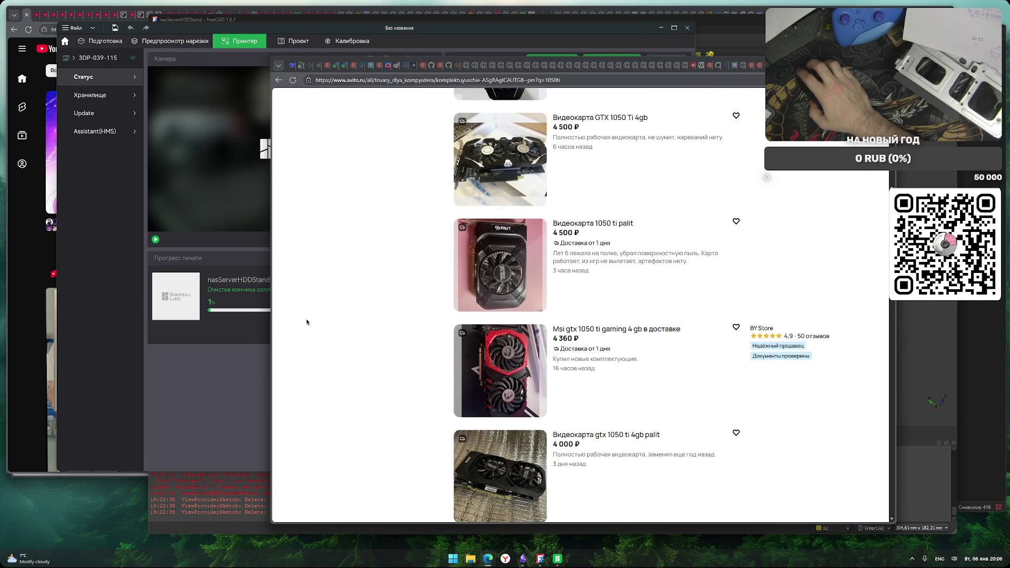
scroll(308, 322, "down", 4)
scroll(307, 322, "down", 5)
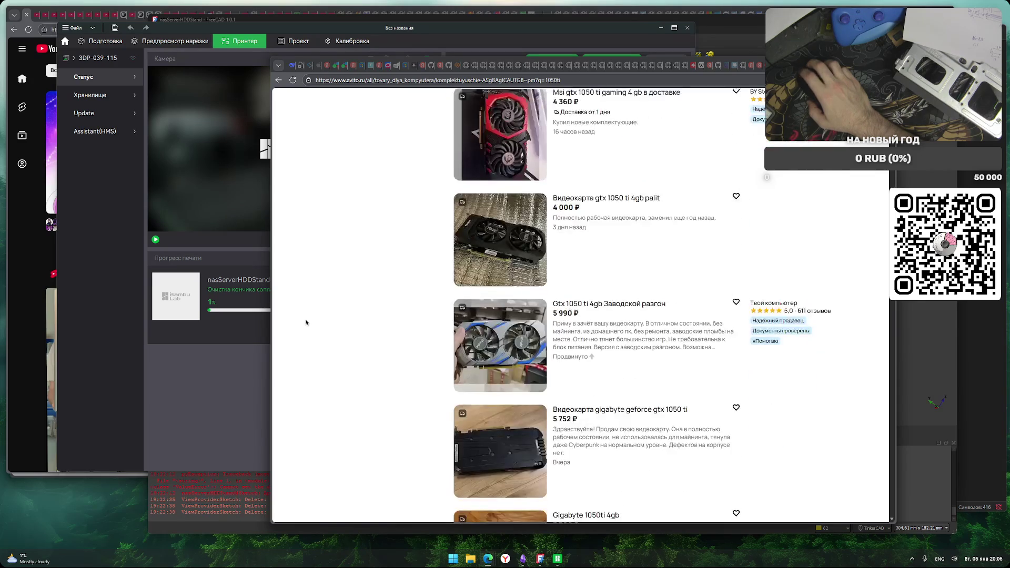
key("Home")
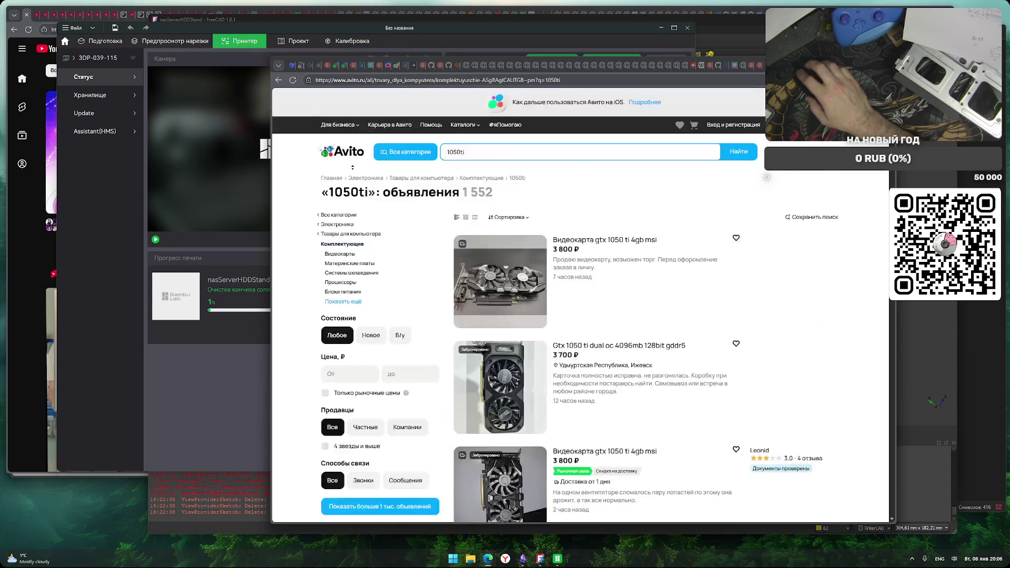
Search Avito for 'nvidia мини карты' and scroll through the 84 Quadro and NVS listings
left_click(486, 154)
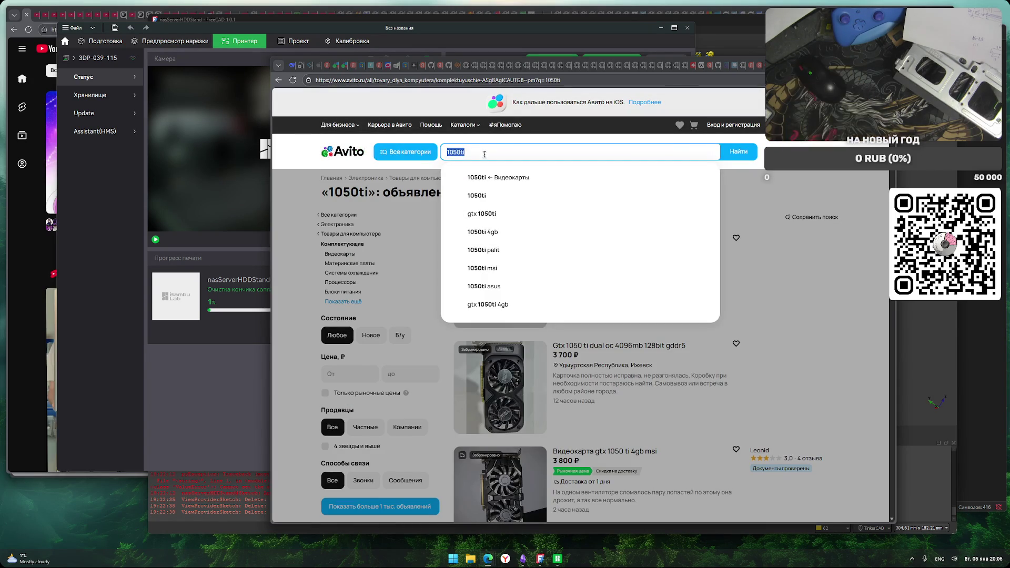
type("mini cooper")
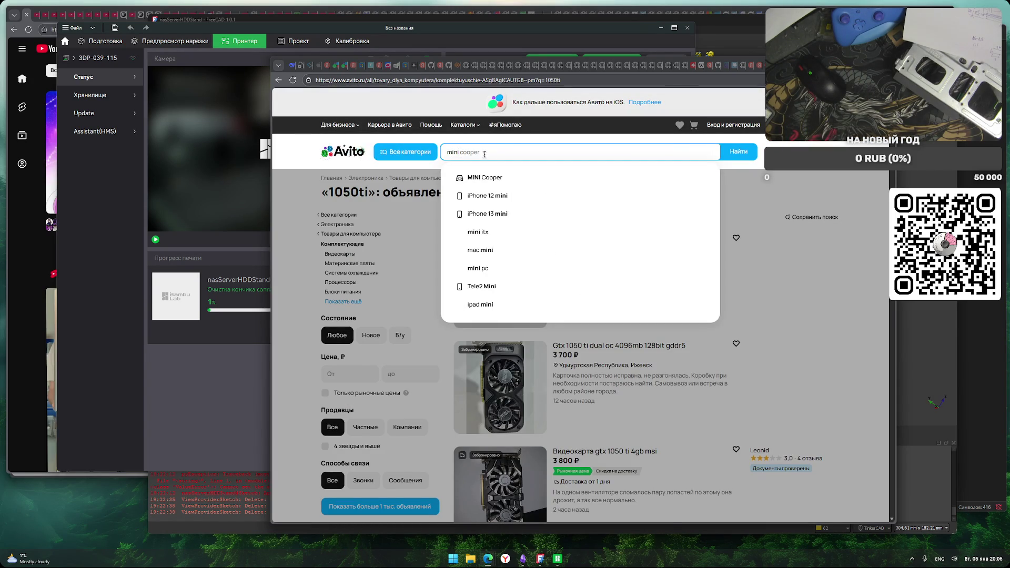
key("BackSpace")
key("BackSpace")
key("BackSpace")
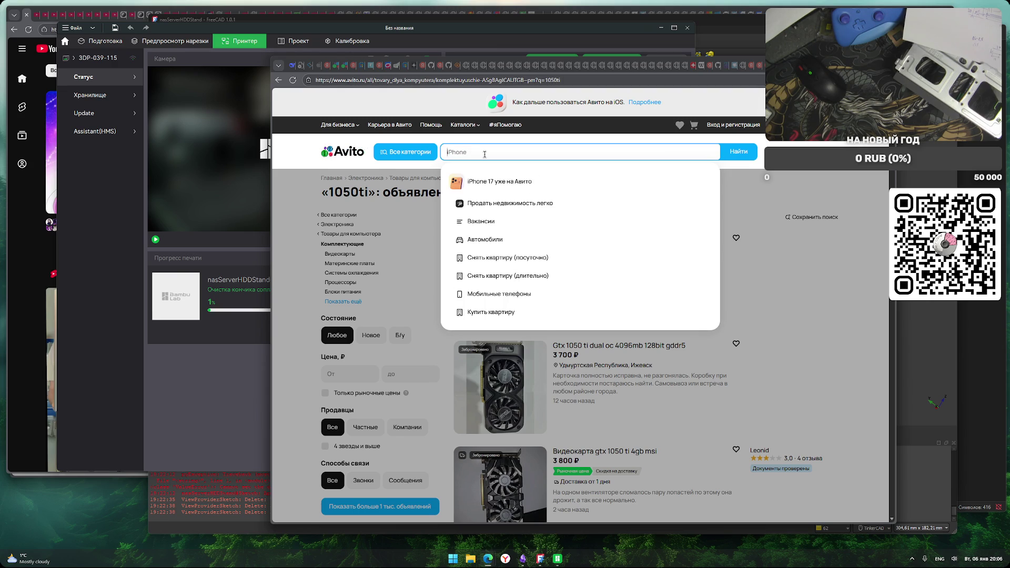
type("nvidia")
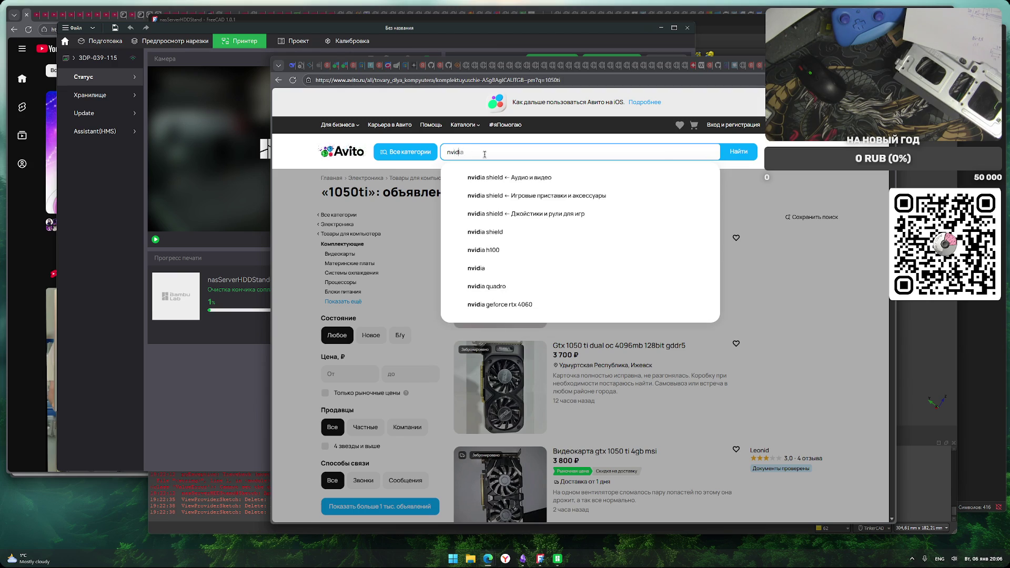
key("alt+shift")
type(" мини")
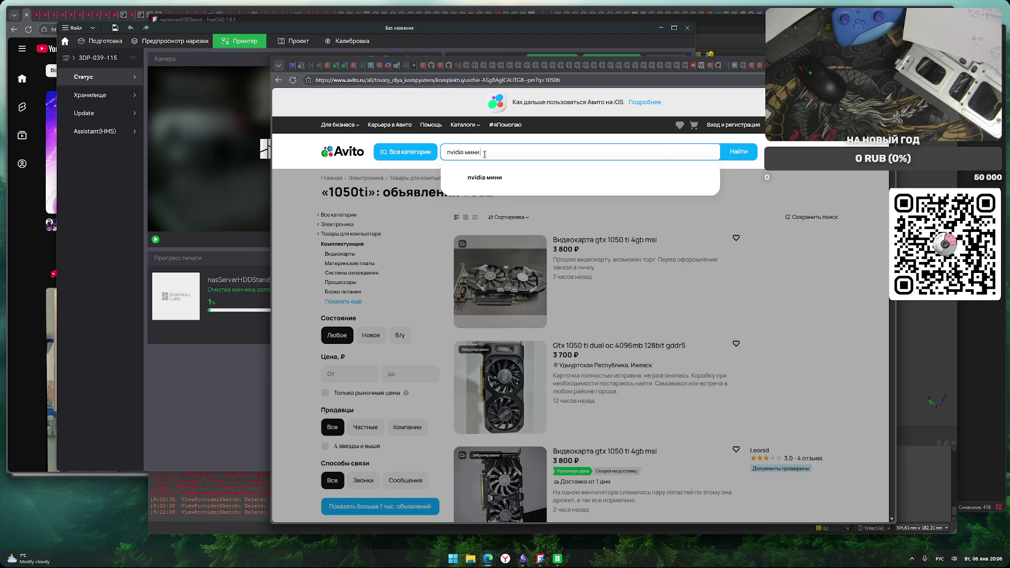
type(" карты")
key("Return")
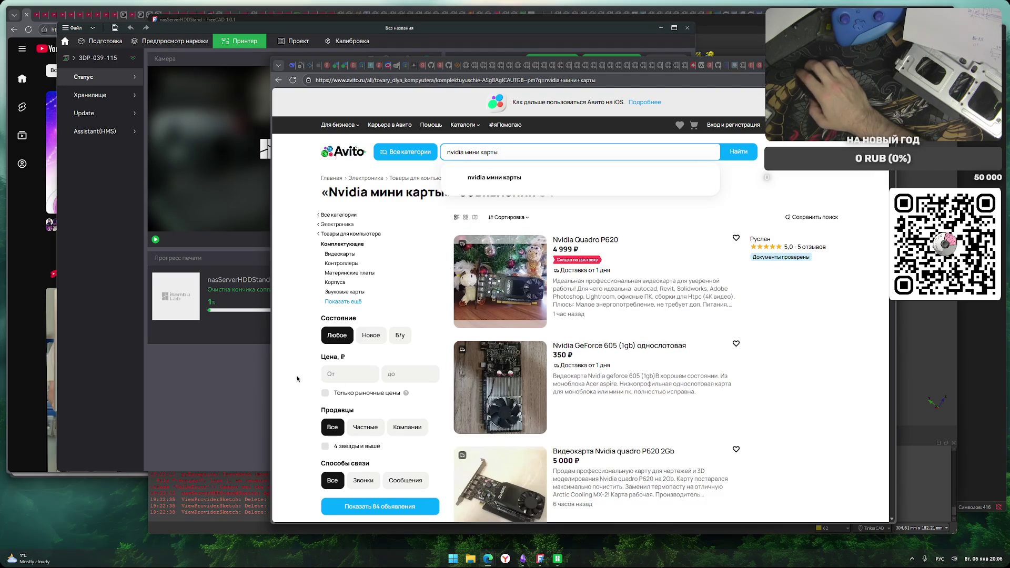
scroll(297, 378, "down", 5)
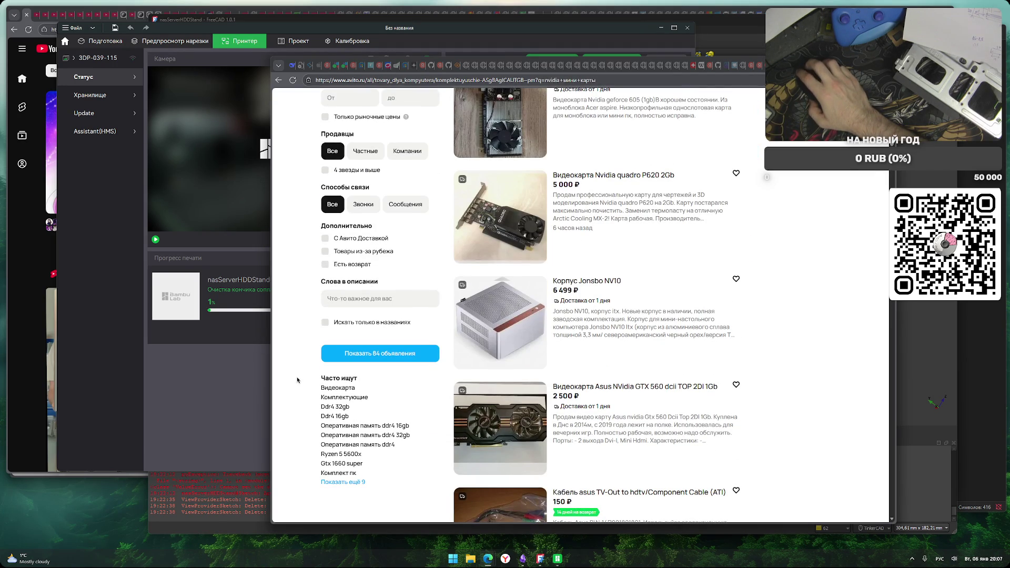
scroll(297, 380, "down", 3)
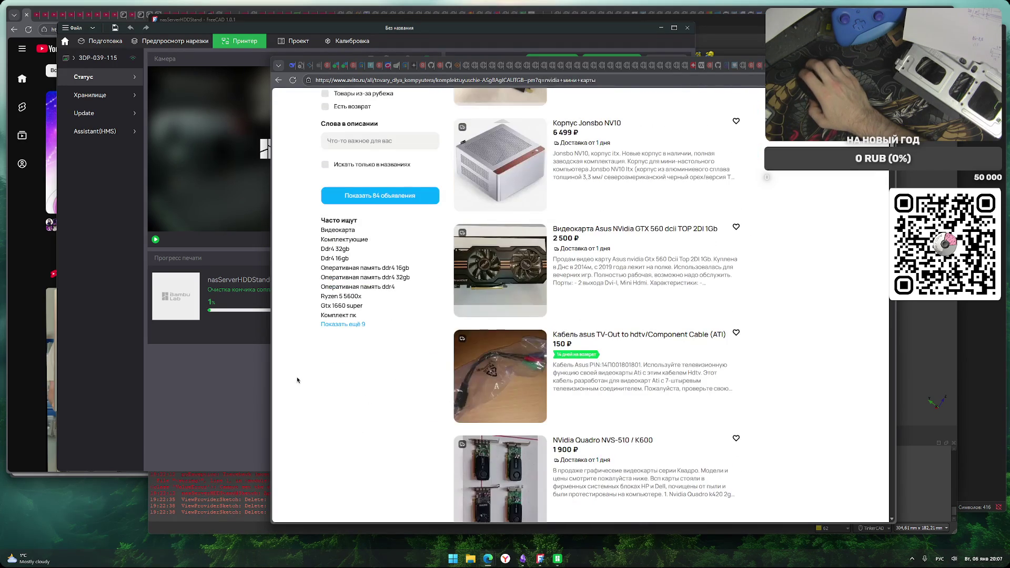
scroll(297, 380, "down", 4)
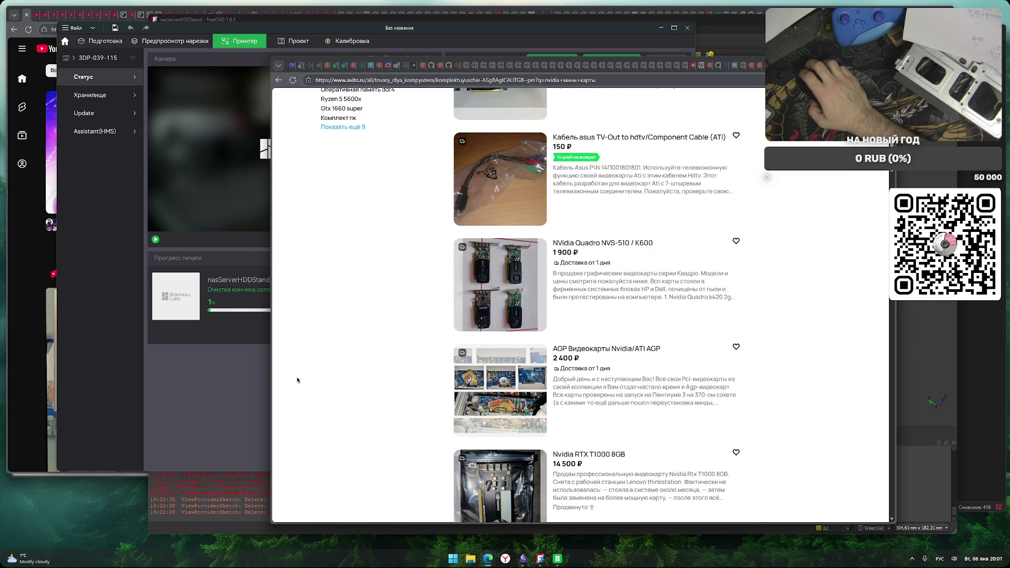
scroll(297, 379, "down", 4)
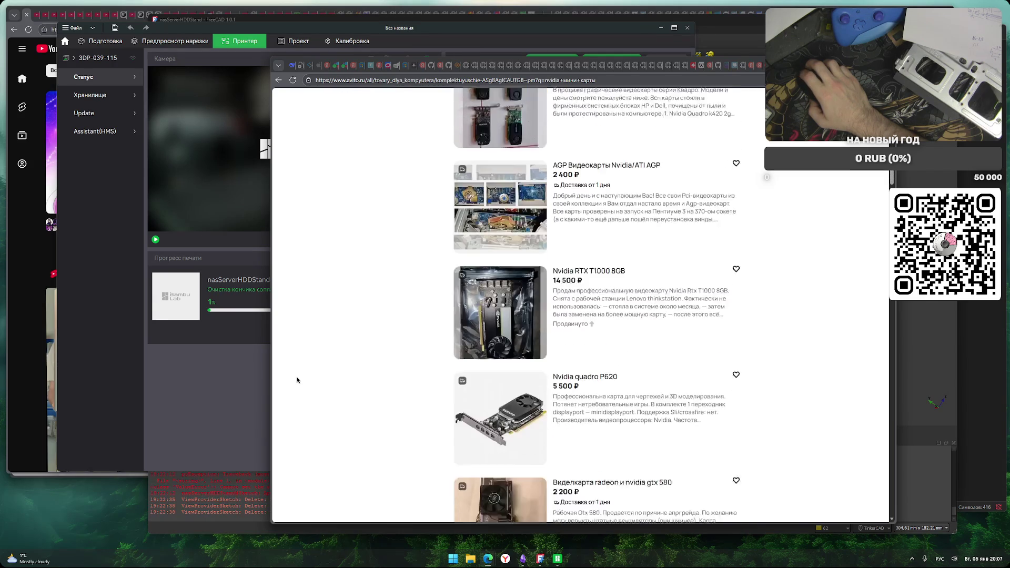
scroll(350, 358, "down", 8)
key("ctrl+t")
Go to the dns-shop.ru site from the address bar
type("nd")
key("BackSpace")
key("BackSpace")
type("dns")
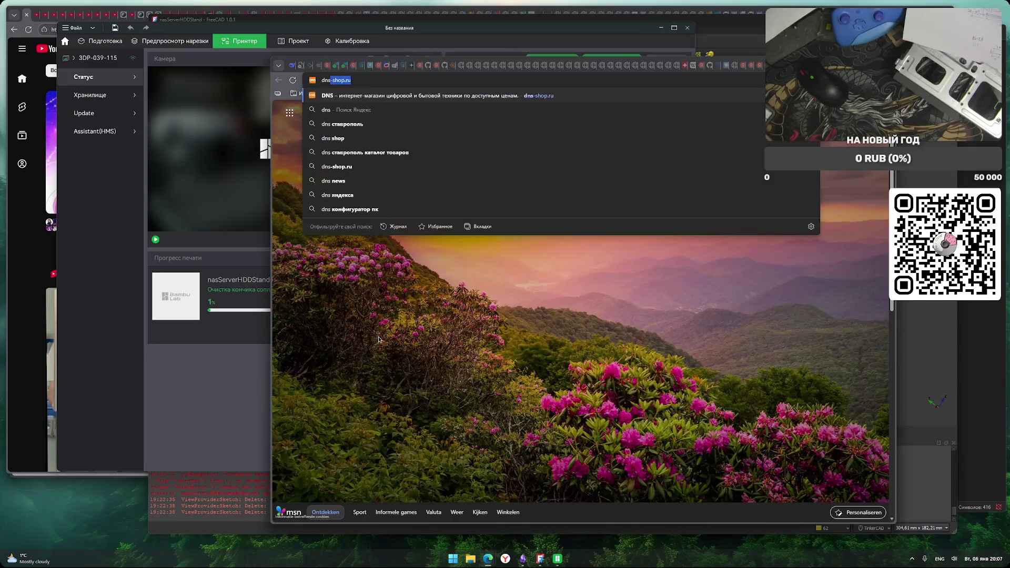
key("Return")
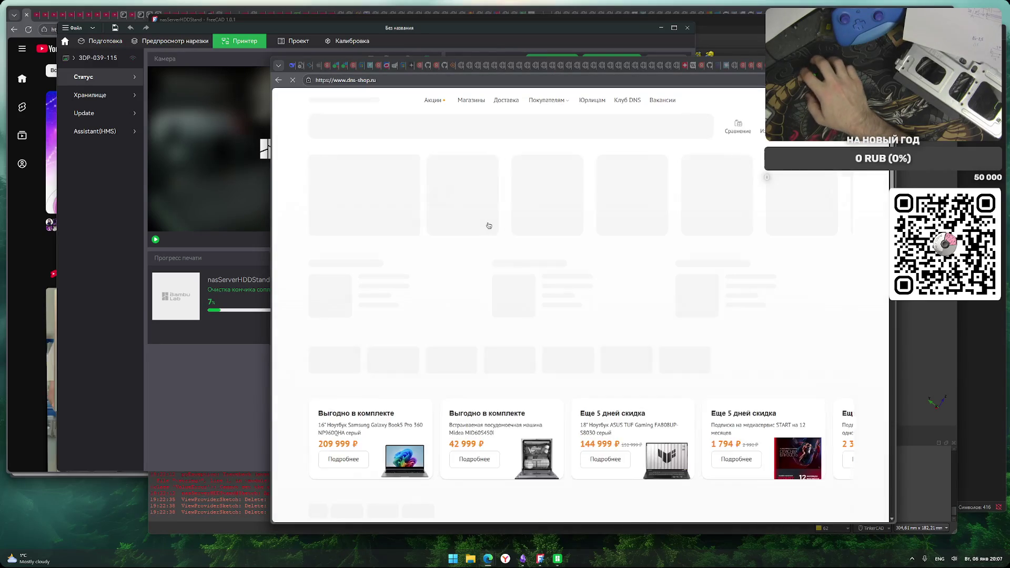
Open DNS's Каталог > Комплектующие для ПК > Видеокарты and scroll the 306 cards
left_click(388, 127)
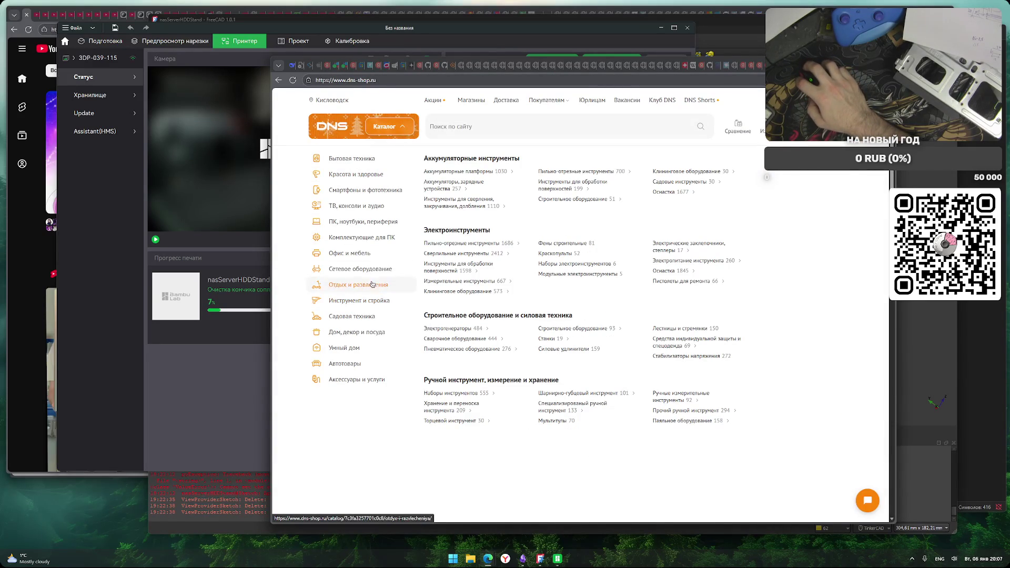
mouse_move(365, 235)
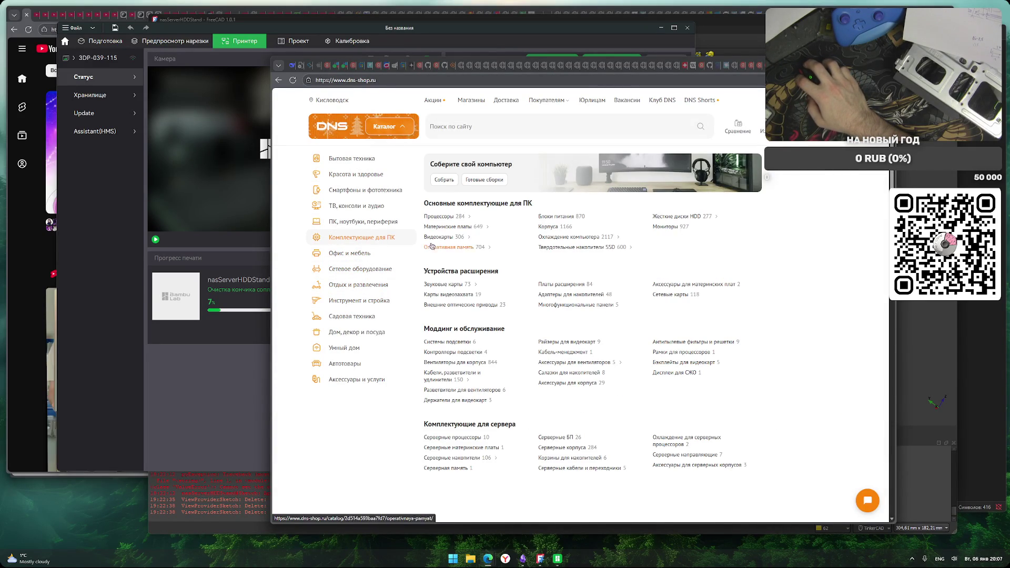
left_click(489, 241)
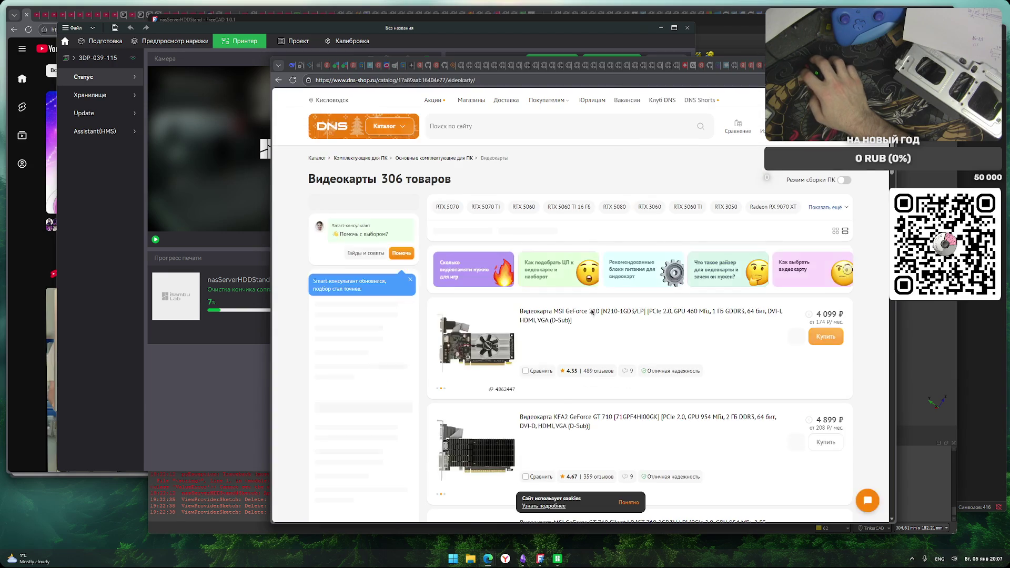
scroll(559, 339, "down", 3)
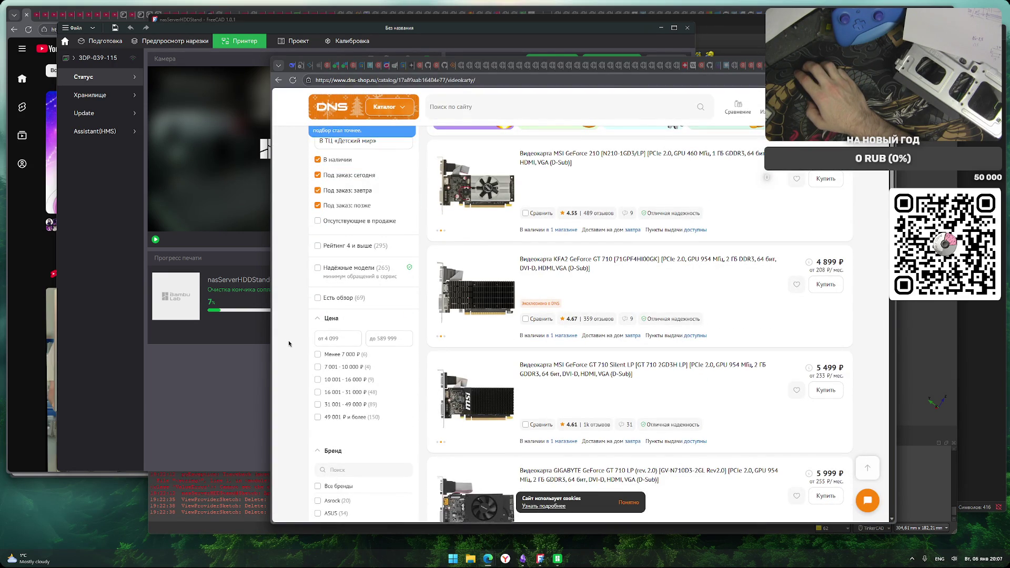
scroll(288, 344, "down", 10)
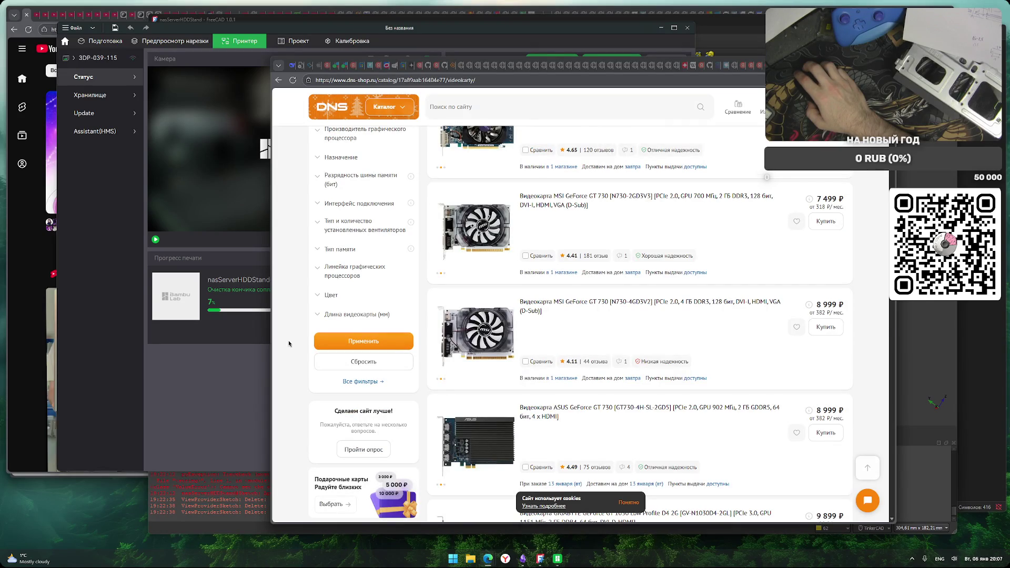
scroll(289, 344, "down", 5)
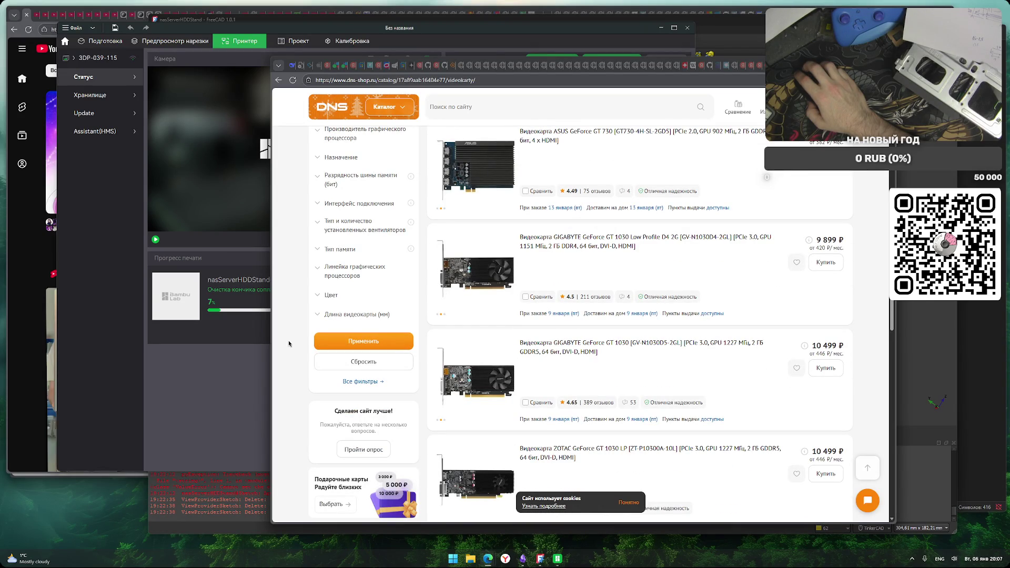
scroll(289, 343, "down", 2)
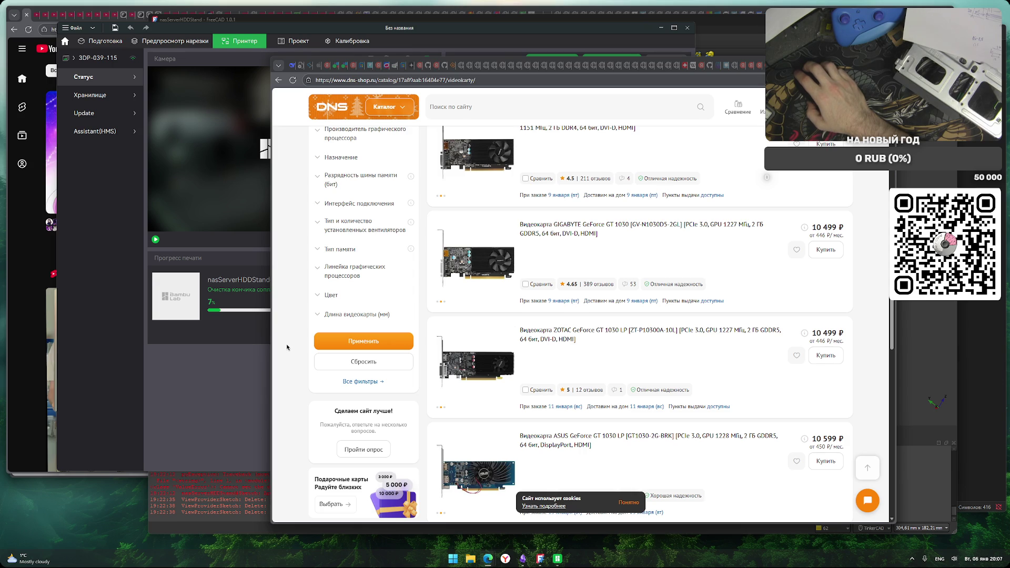
scroll(287, 348, "down", 5)
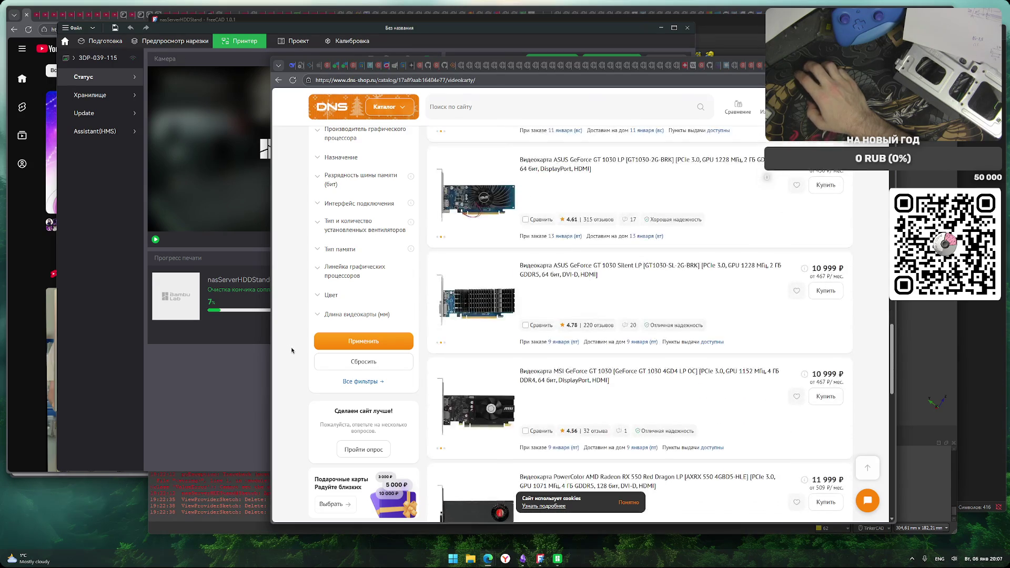
scroll(291, 351, "down", 3)
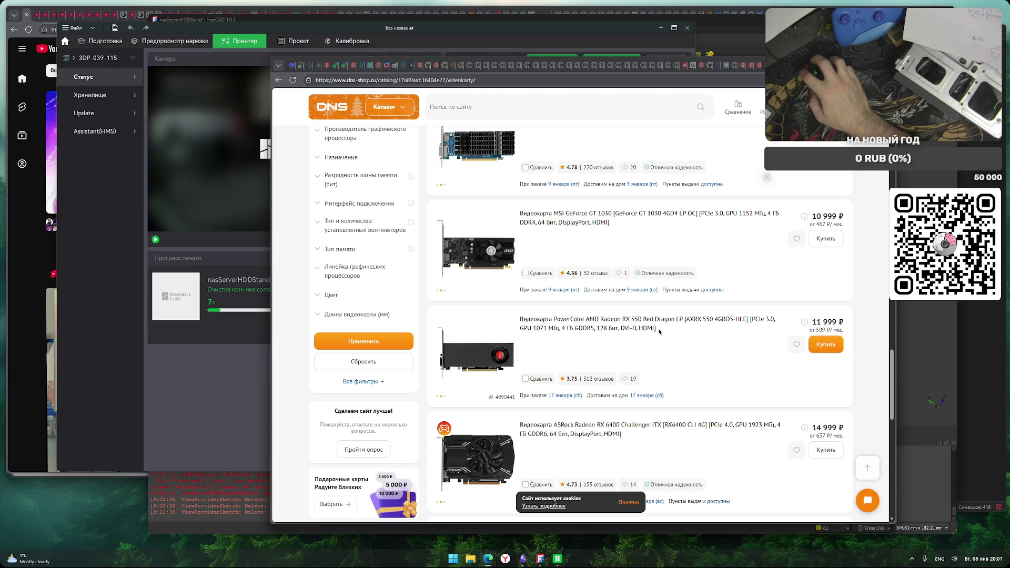
Inspect the RX 550 card title, scroll back to the top, and return to Avito
triple_click(637, 328)
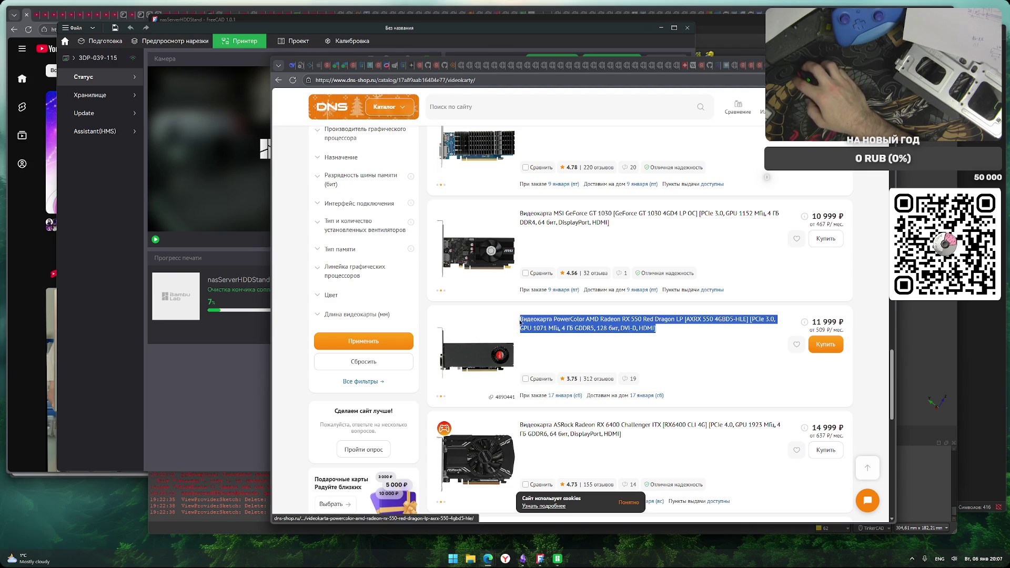
left_click(687, 340)
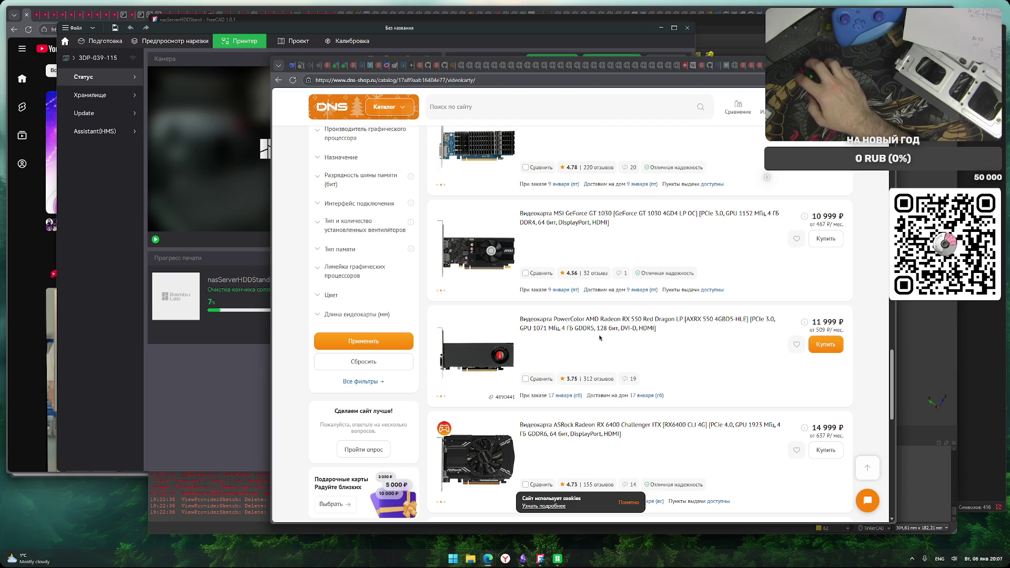
scroll(691, 368, "down", 3)
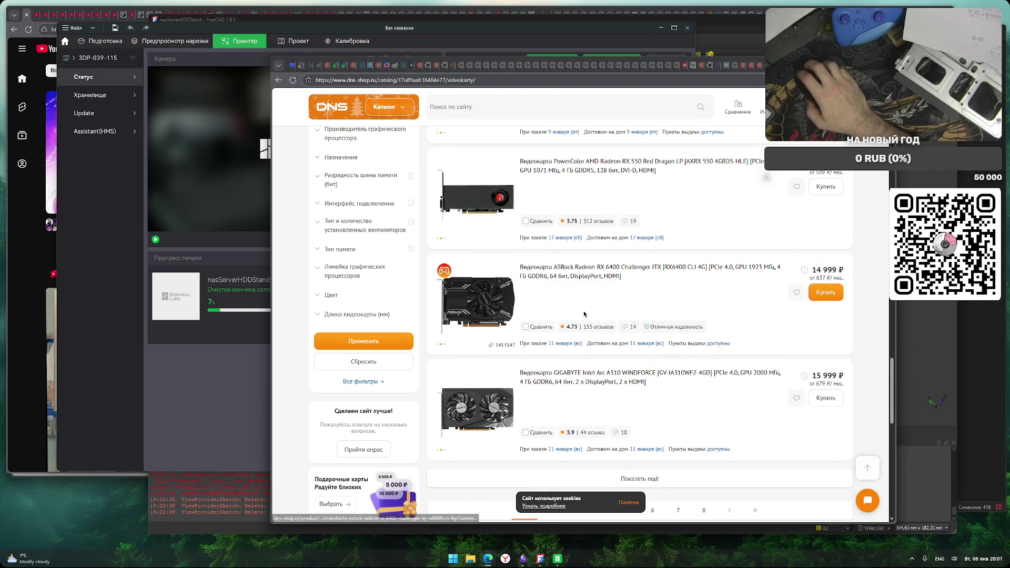
scroll(588, 314, "down", 3)
scroll(625, 402, "up", 5)
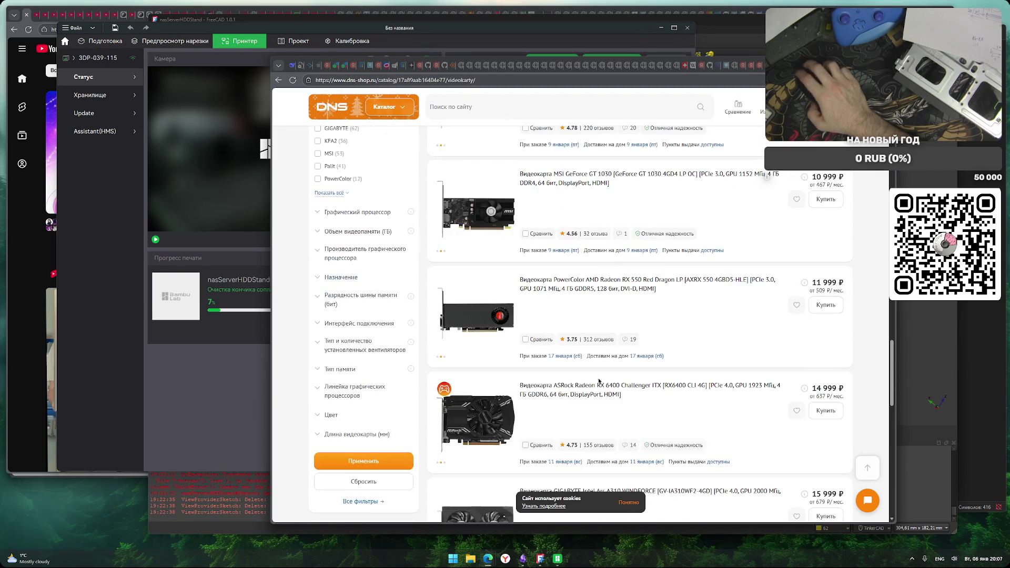
scroll(689, 424, "up", 15)
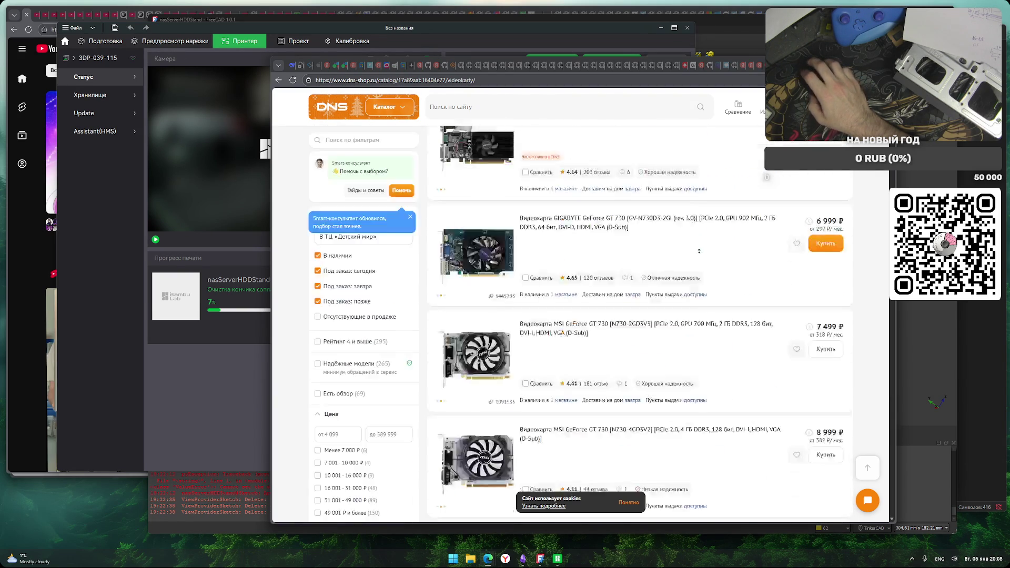
key("ctrl+Tab")
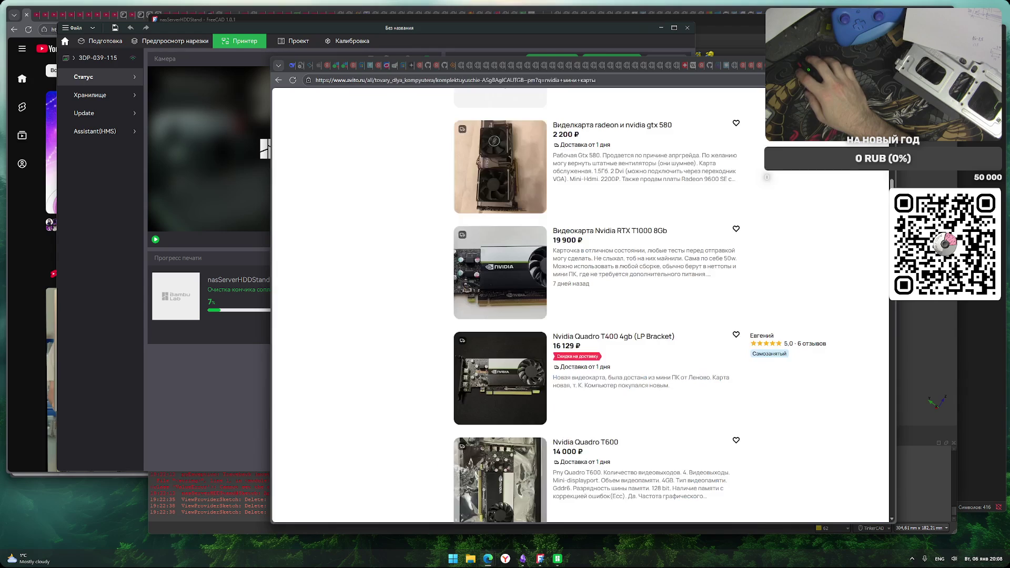
Return to the 1050ti results and search Avito for '3050ti' instead
scroll(419, 389, "down", 5)
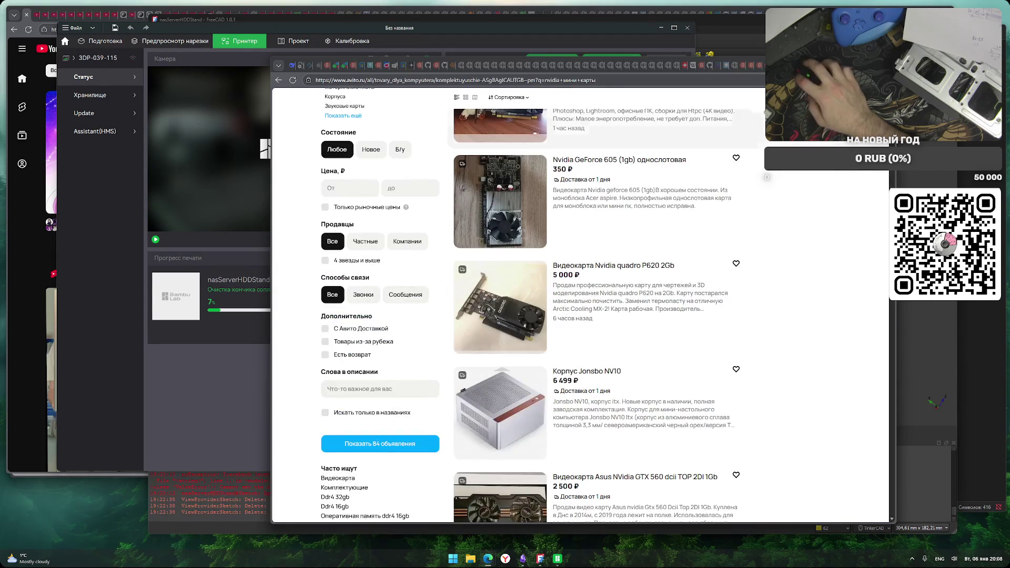
scroll(488, 168, "up", 4)
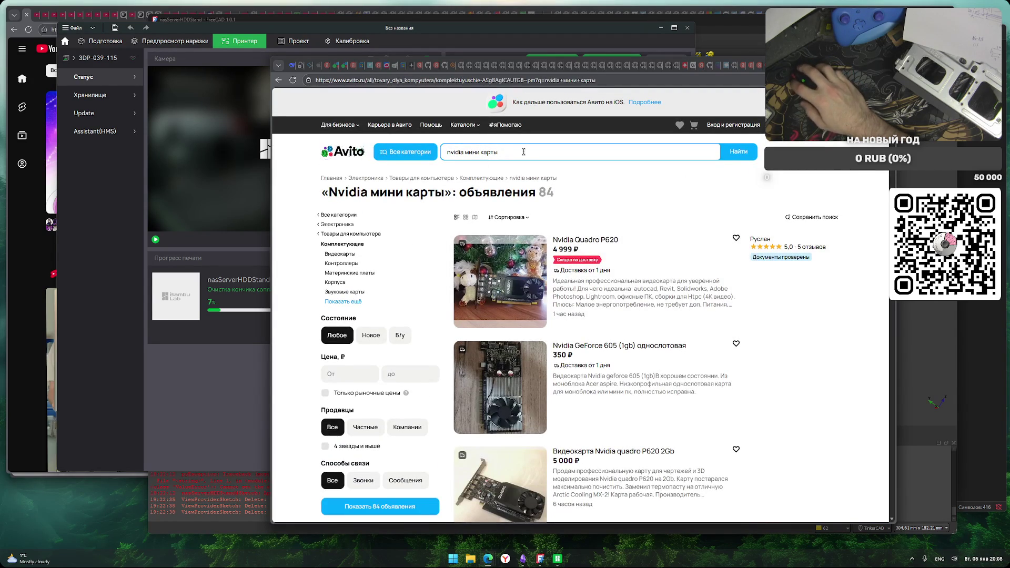
key("alt+Left")
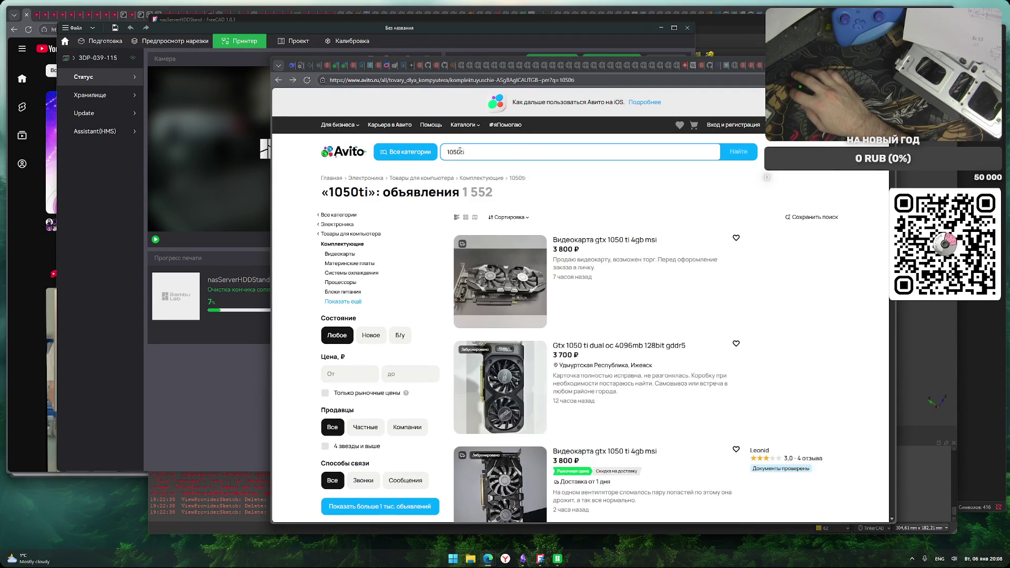
left_click(446, 151)
key("Delete")
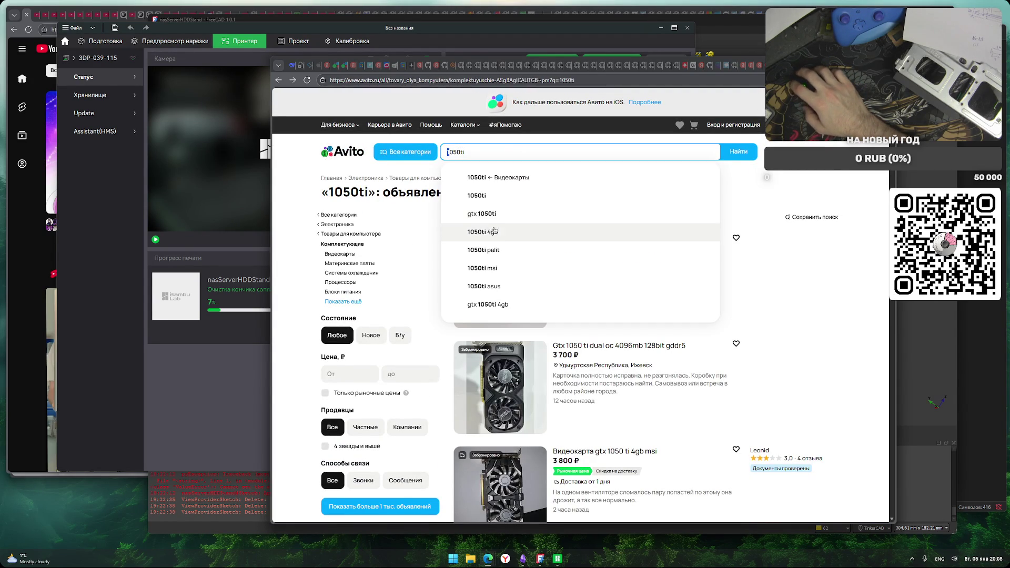
type("3")
left_click(723, 156)
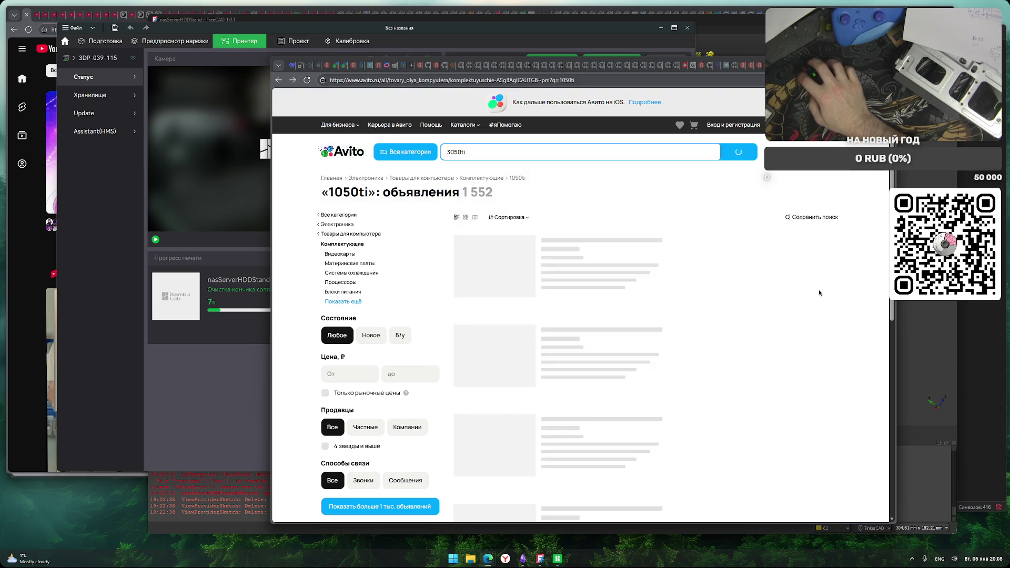
Narrow the query to '3050' in the Видеокарты category, showing 1 020 listings
scroll(368, 433, "down", 10)
scroll(369, 433, "up", 15)
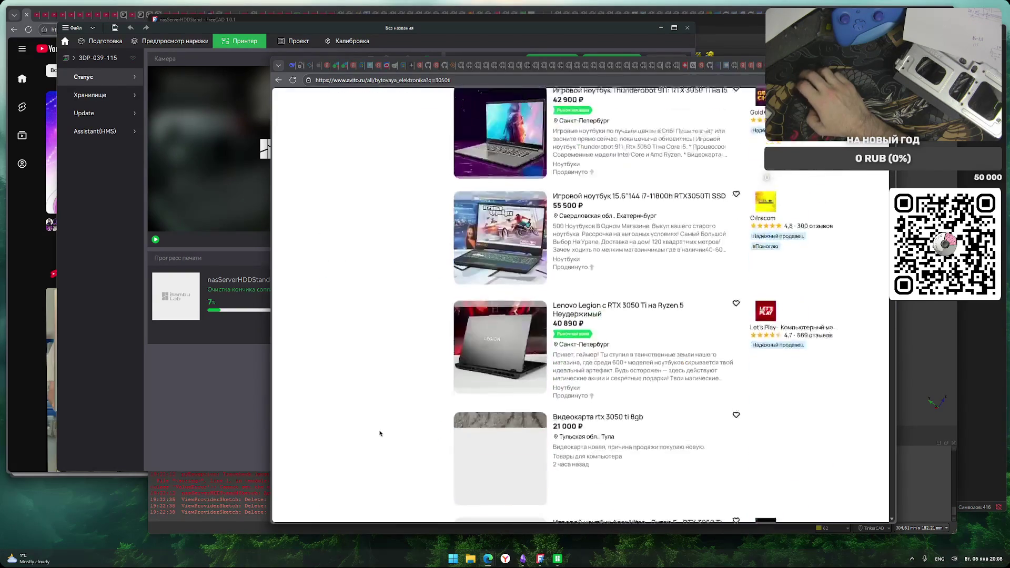
left_click(477, 151)
key("BackSpace")
key("BackSpace")
left_click(516, 178)
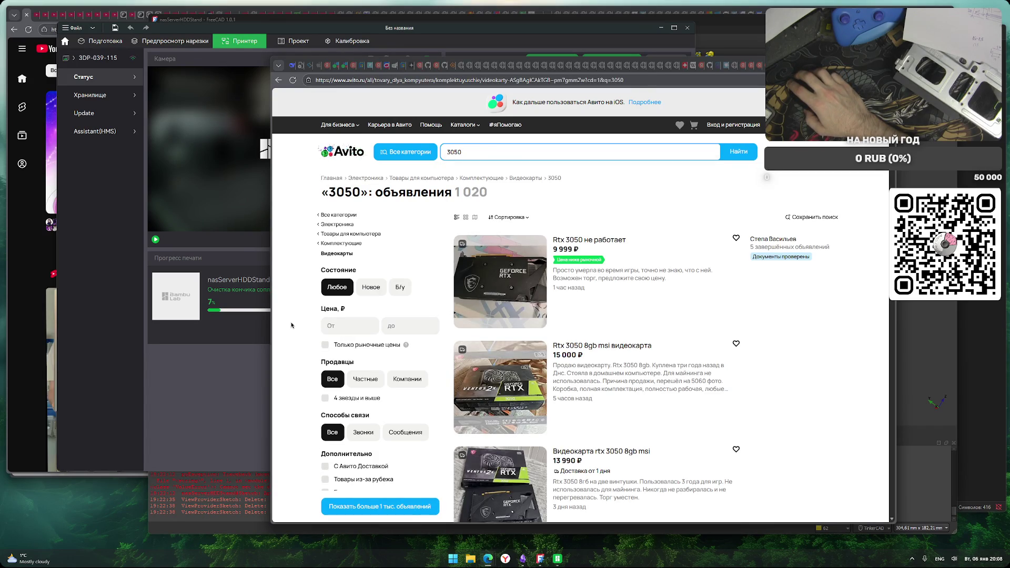
scroll(291, 326, "down", 10)
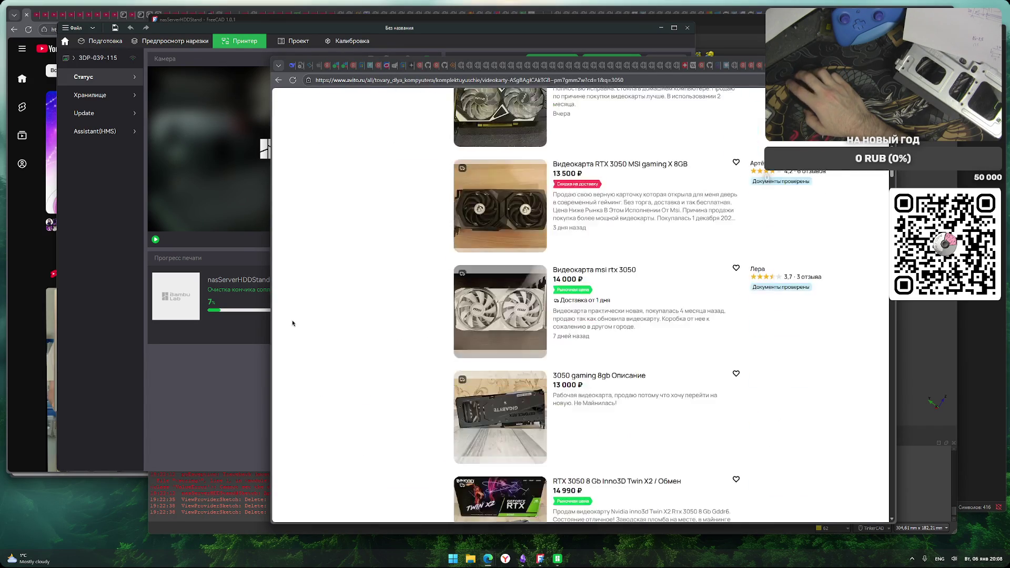
scroll(292, 323, "down", 15)
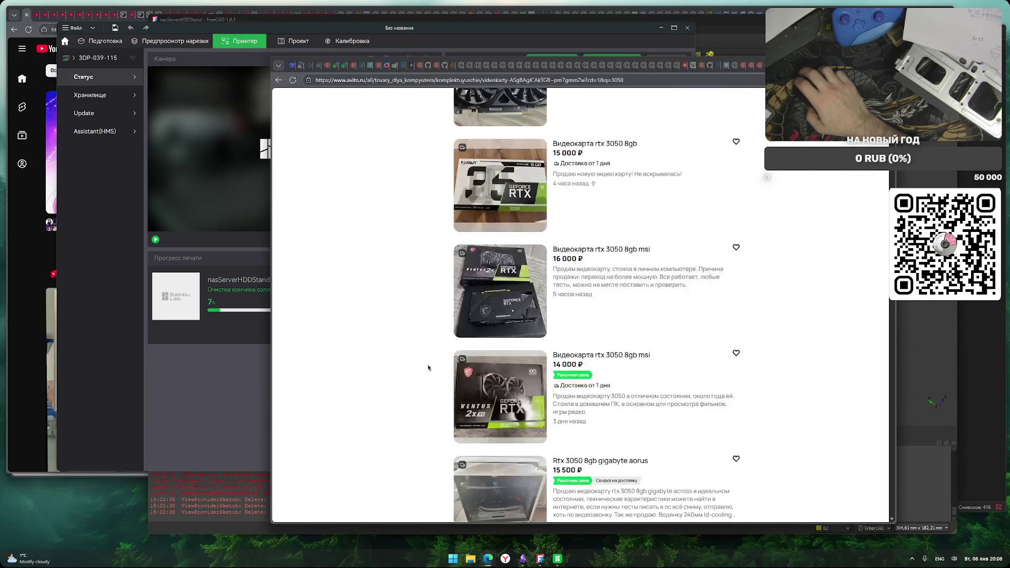
scroll(428, 371, "up", 20)
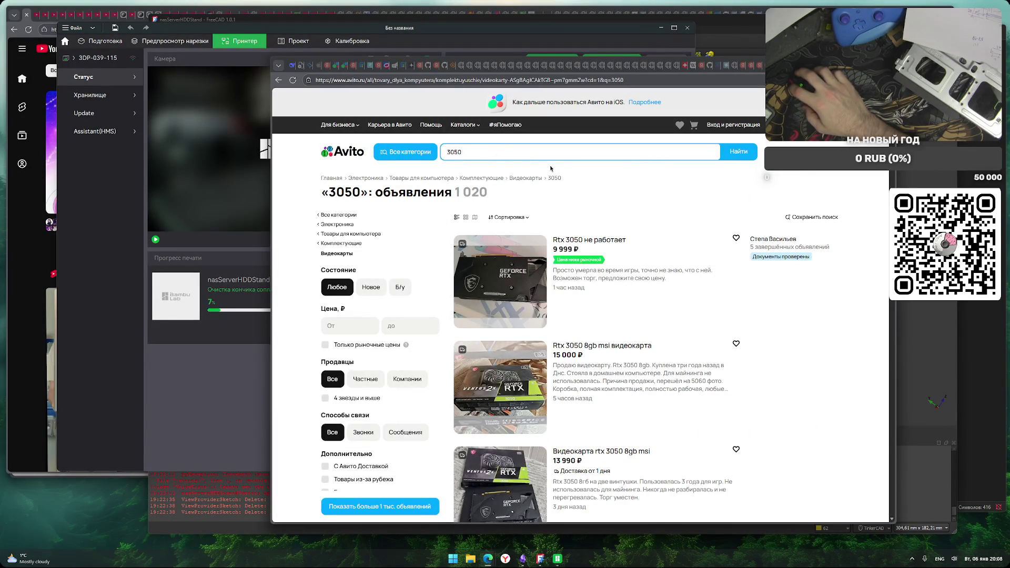
left_click(293, 65)
In a new DeepSeek chat, ask about 1050 vs 3050 power consumption and encoding formats
left_click(344, 124)
type("f")
key("BackSpace")
key("alt+shift")
type("э")
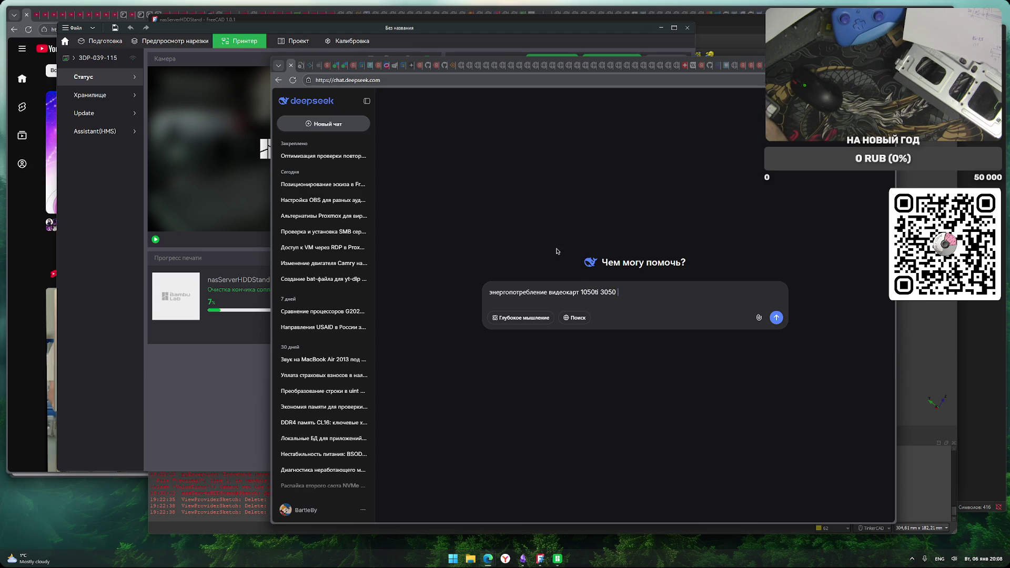
key("BackSpace")
type("ит")
key("BackSpace")
type("в виде табл")
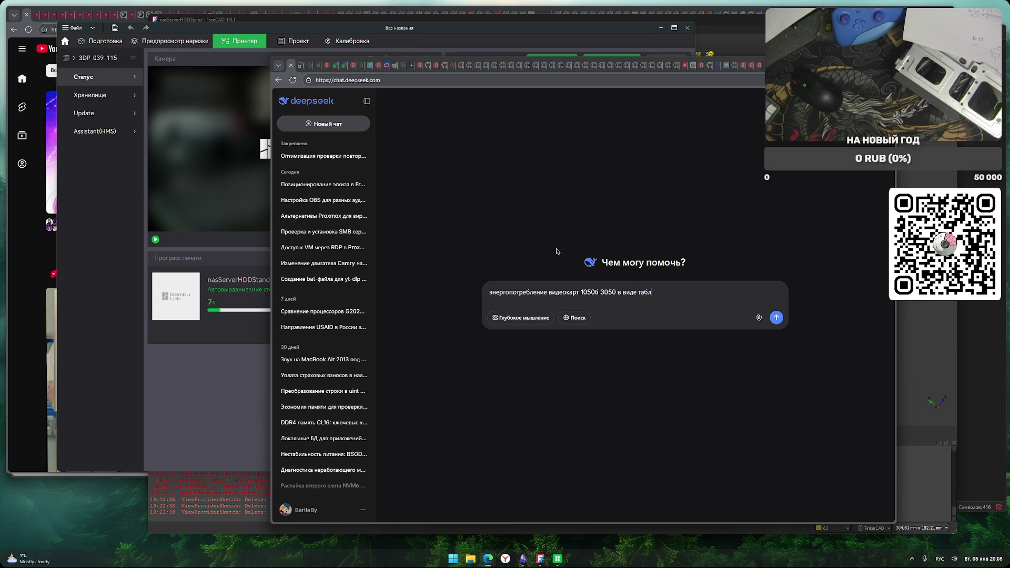
type("ицы, так же выведи поддерживаемые код")
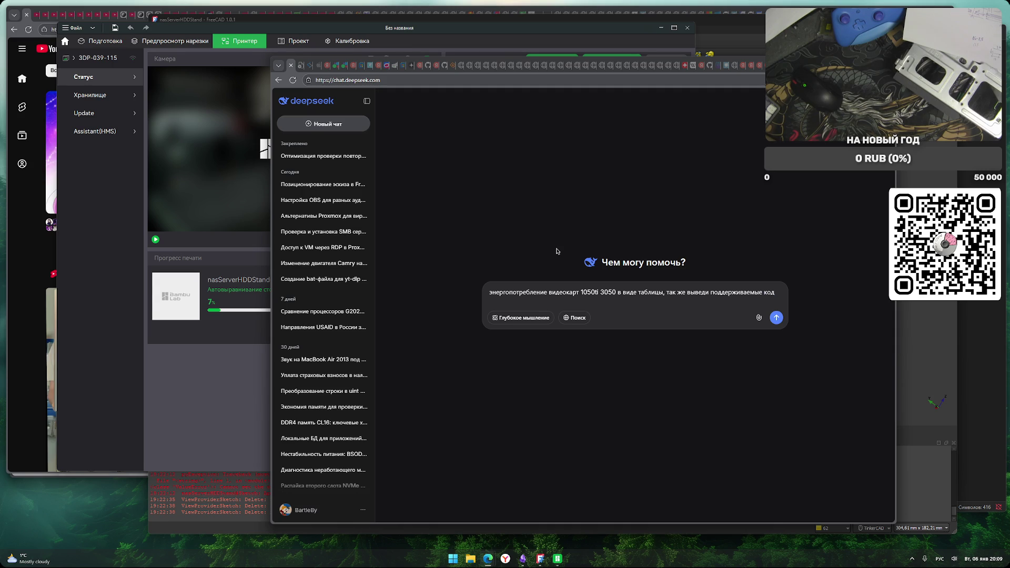
type("форматы коди")
type("рования")
key("alt+shift")
type("d")
key("BackSpace")
key("alt+shift")
key("BackSpace")
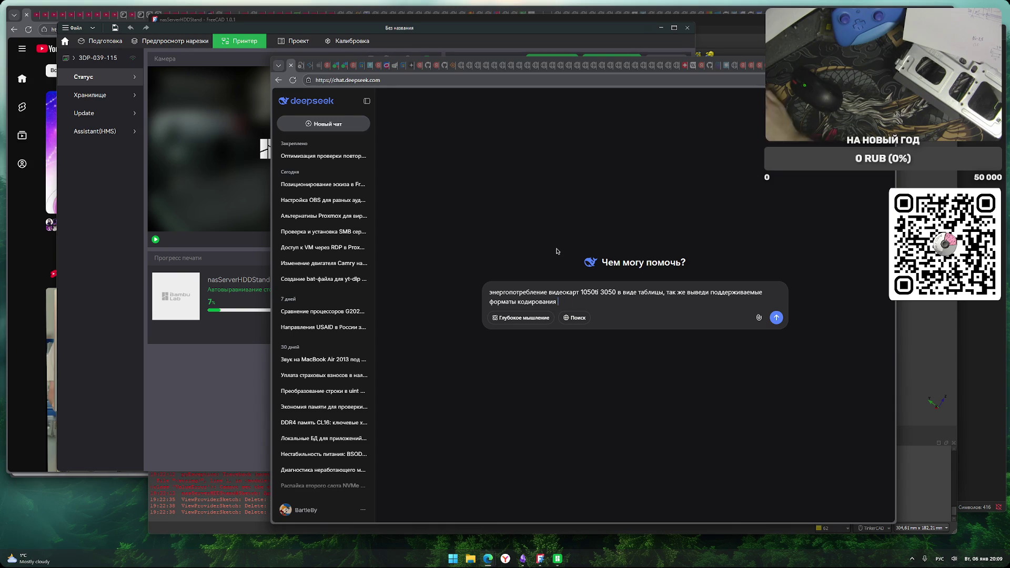
key("Return")
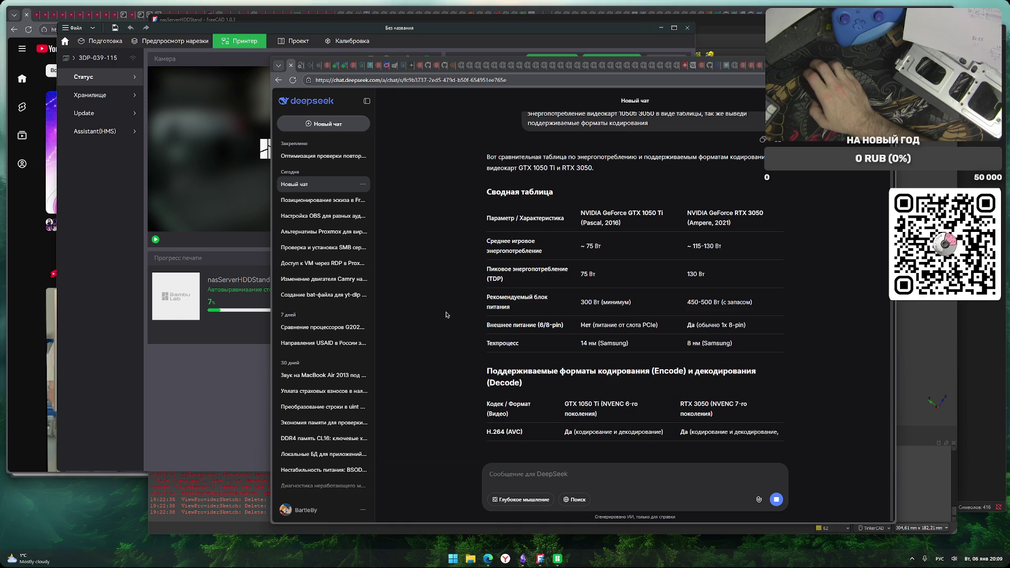
Review the PSU wattage and external-power rows, then return to Avito's 1050ti results
left_click_drag(593, 315, 646, 320)
left_click(600, 329)
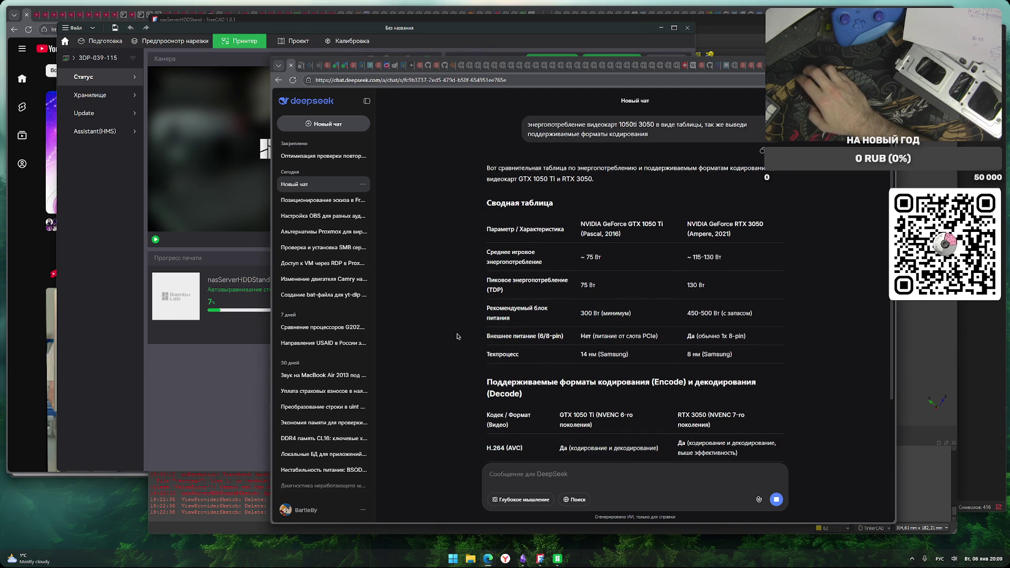
scroll(457, 336, "down", 2)
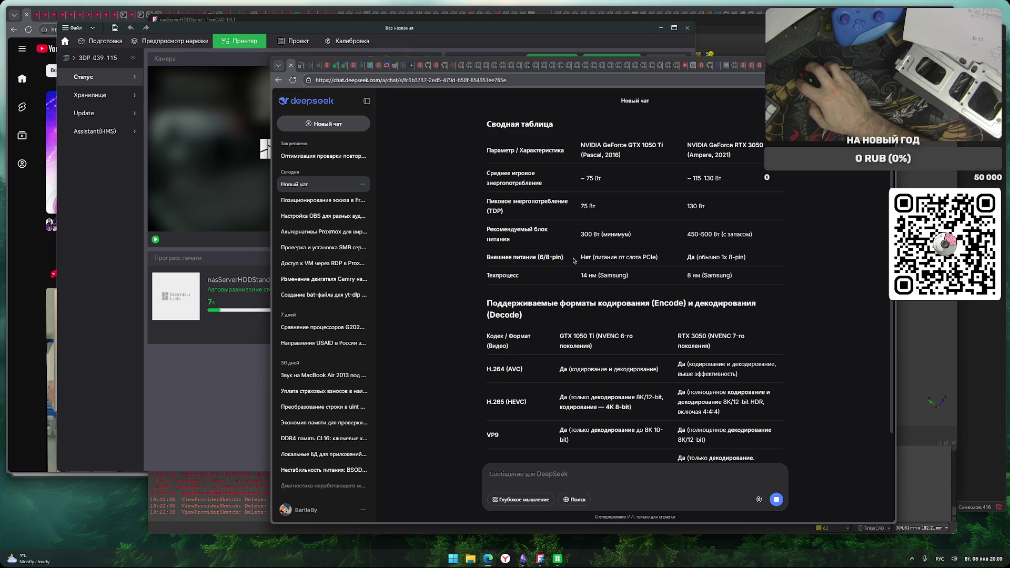
left_click_drag(573, 261, 674, 259)
left_click(662, 261)
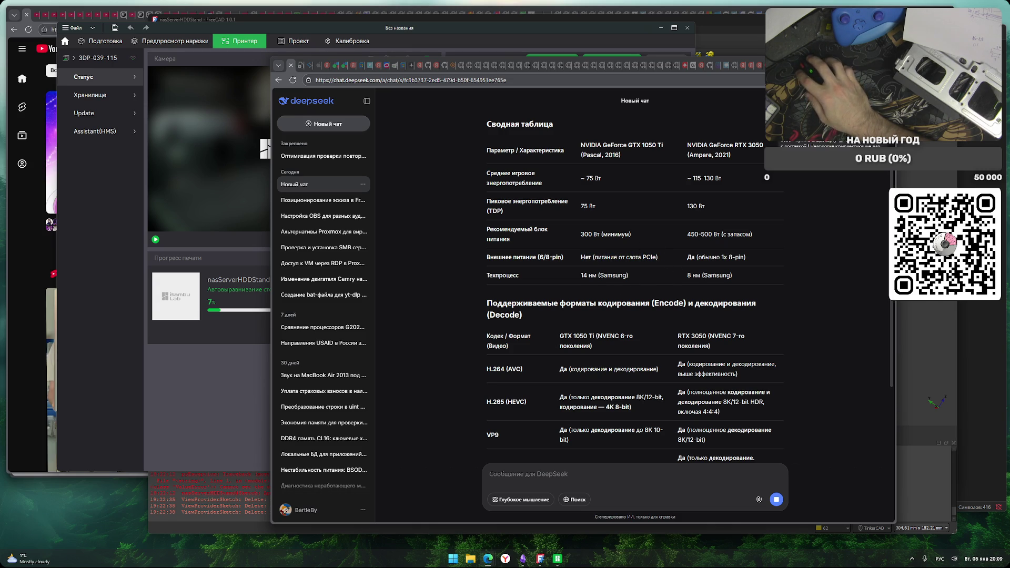
key("ctrl+Tab")
key("alt+Left")
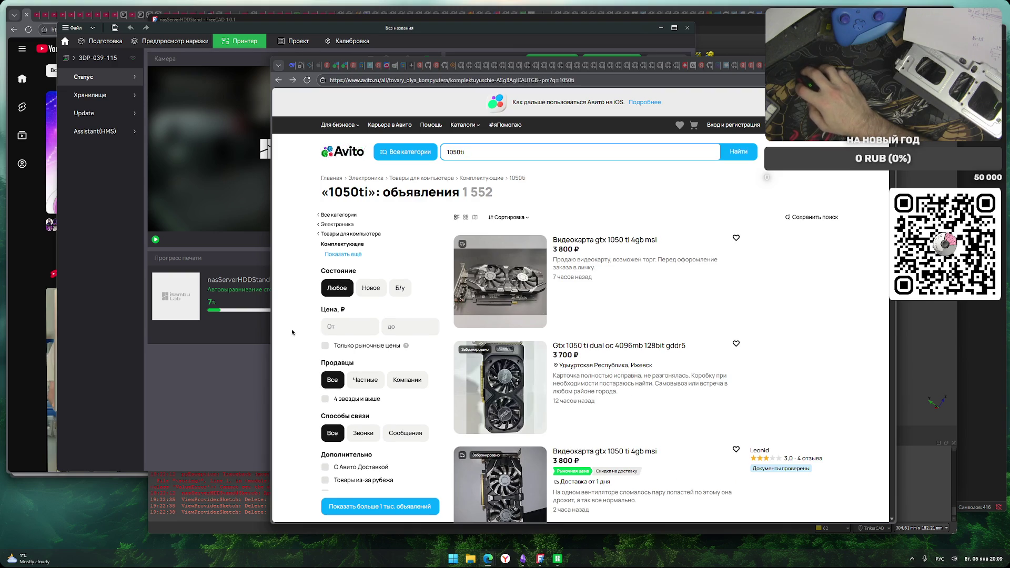
Scroll through Avito's 1050ti listings, then switch to the DNS video-card catalogue tab
scroll(292, 337, "down", 20)
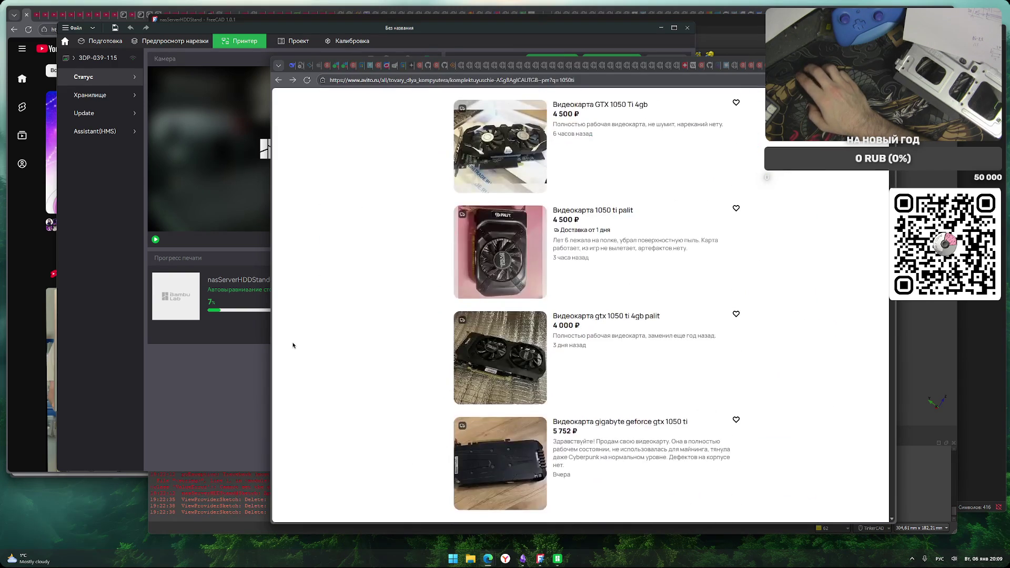
scroll(293, 345, "down", 20)
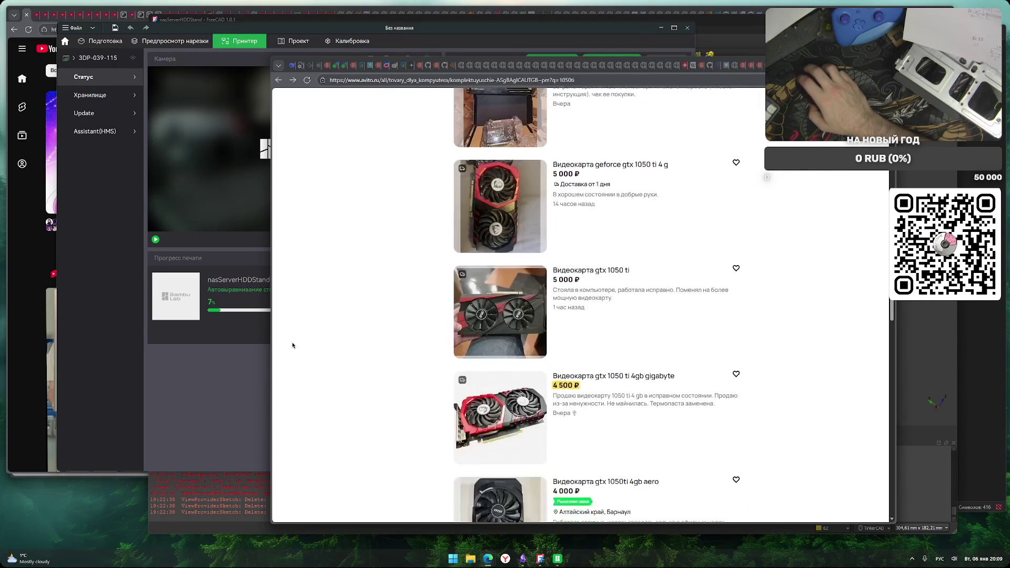
scroll(292, 345, "down", 20)
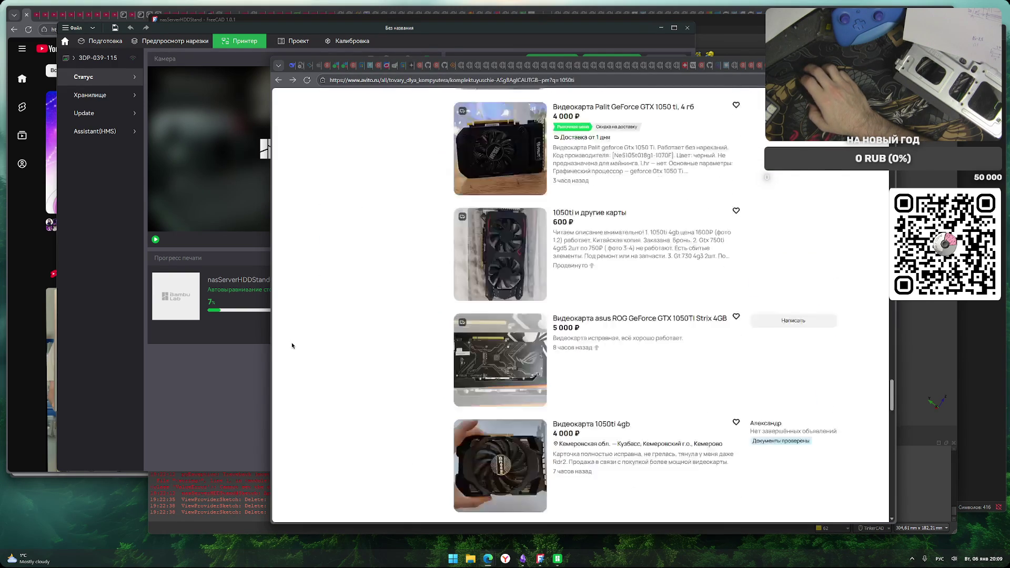
scroll(292, 345, "down", 20)
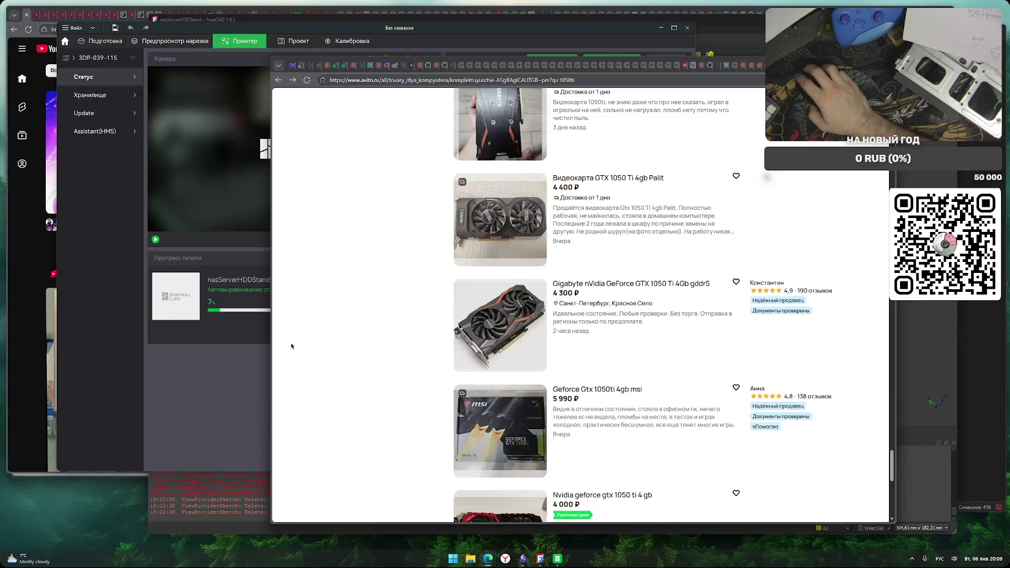
scroll(290, 346, "up", 20)
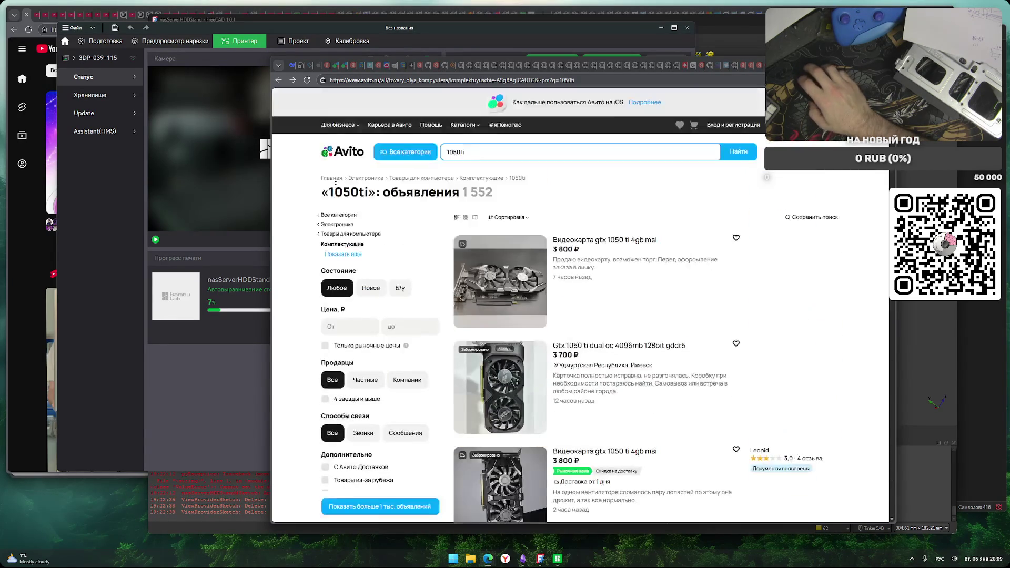
key("ctrl+Tab")
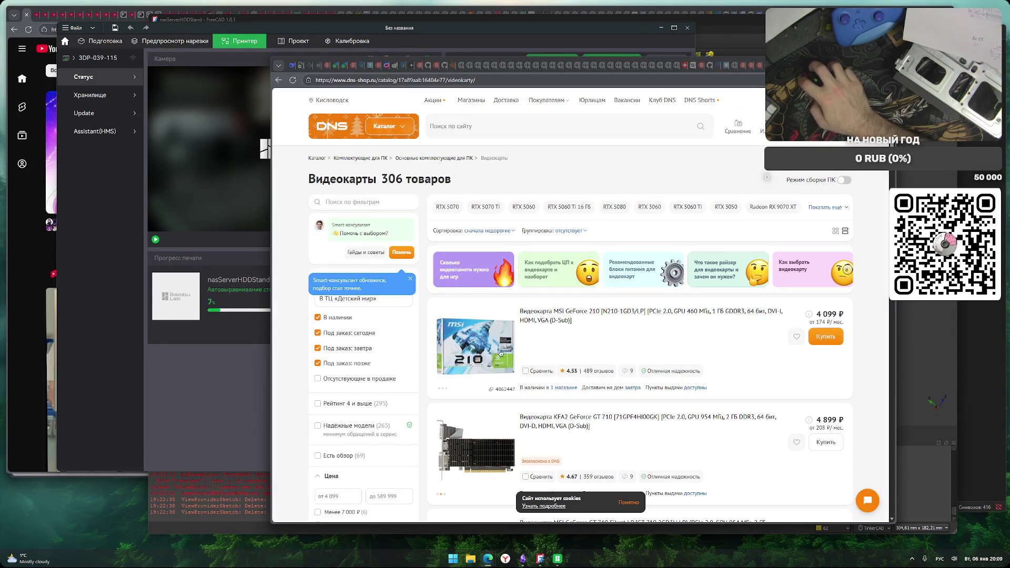
scroll(303, 367, "down", 5)
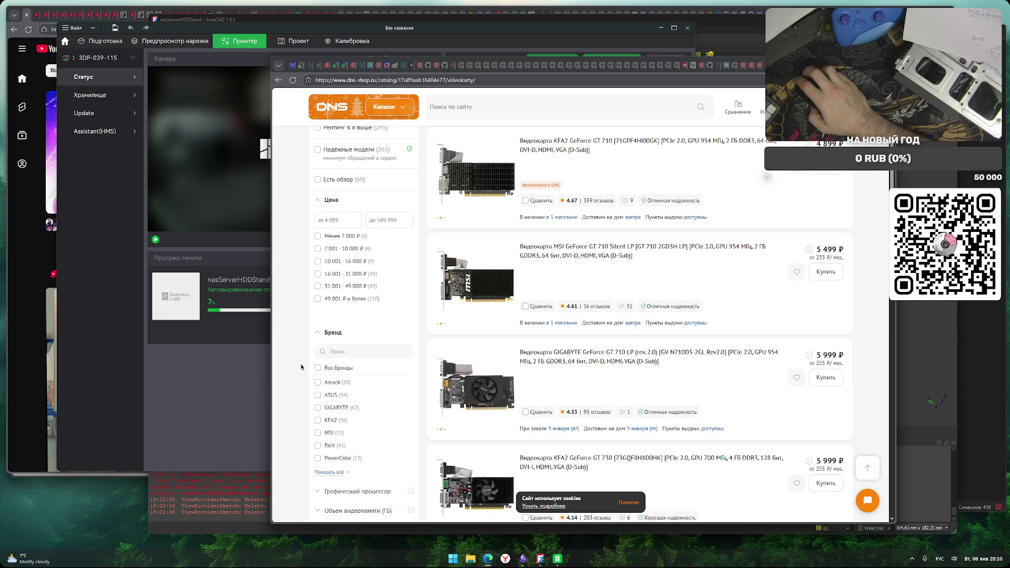
scroll(302, 367, "down", 5)
scroll(302, 366, "down", 5)
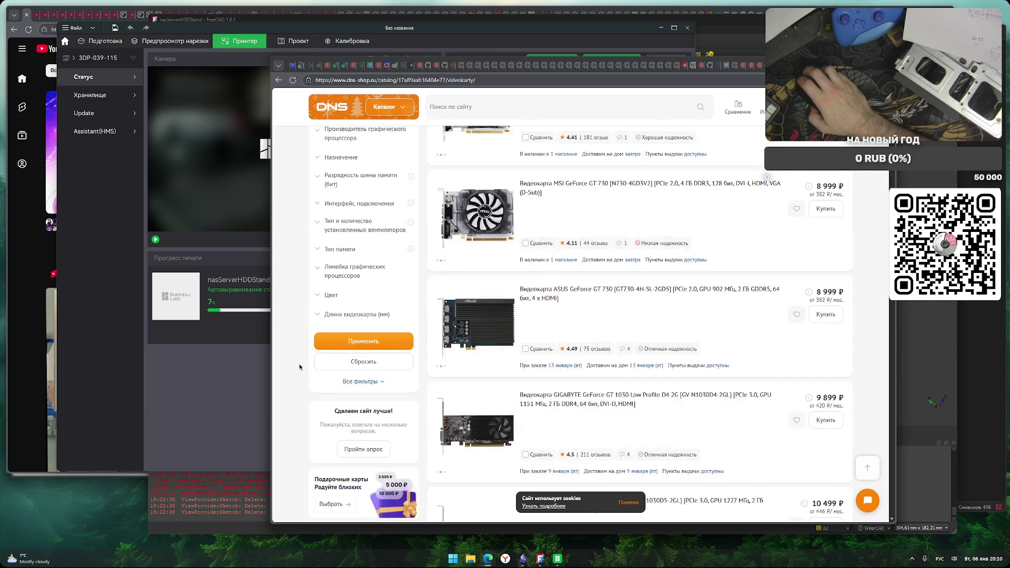
scroll(299, 367, "down", 5)
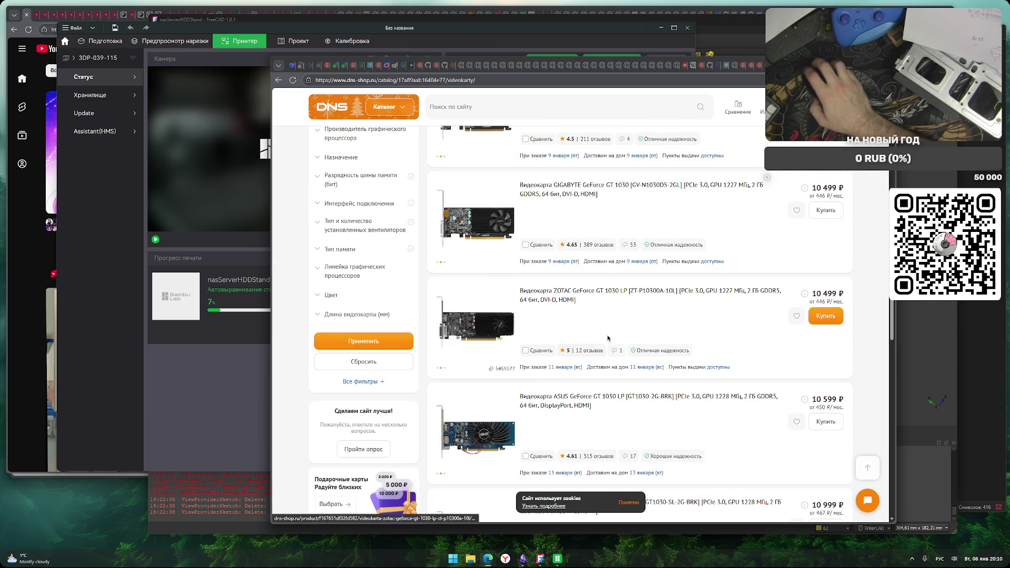
scroll(293, 354, "down", 10)
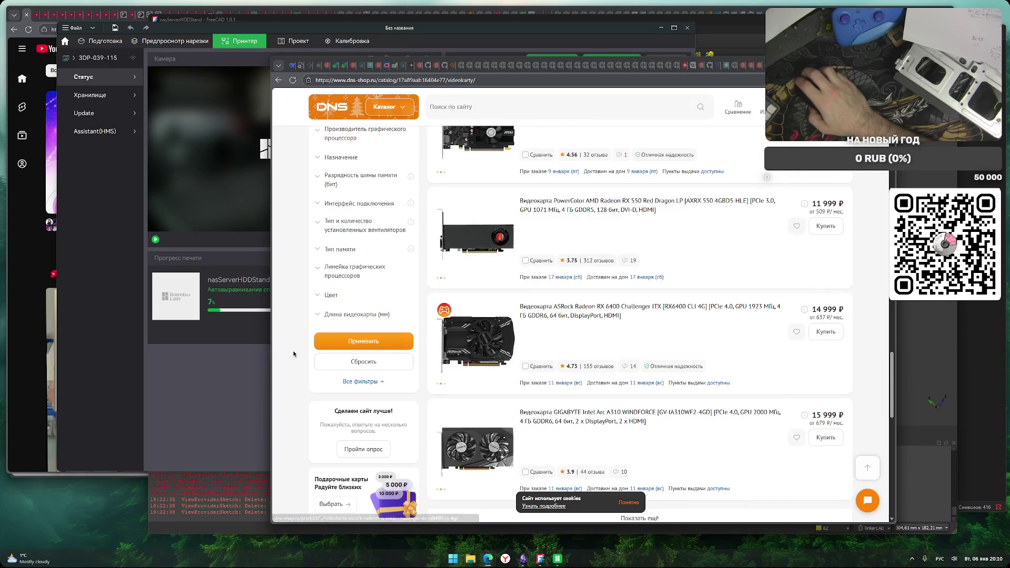
scroll(290, 354, "down", 4)
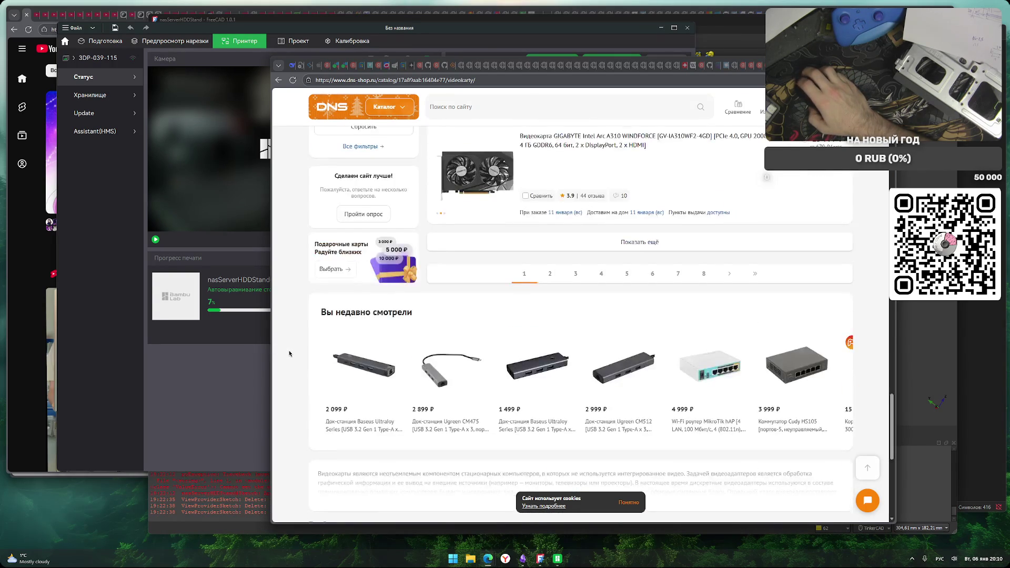
scroll(290, 354, "up", 3)
scroll(300, 398, "up", 3)
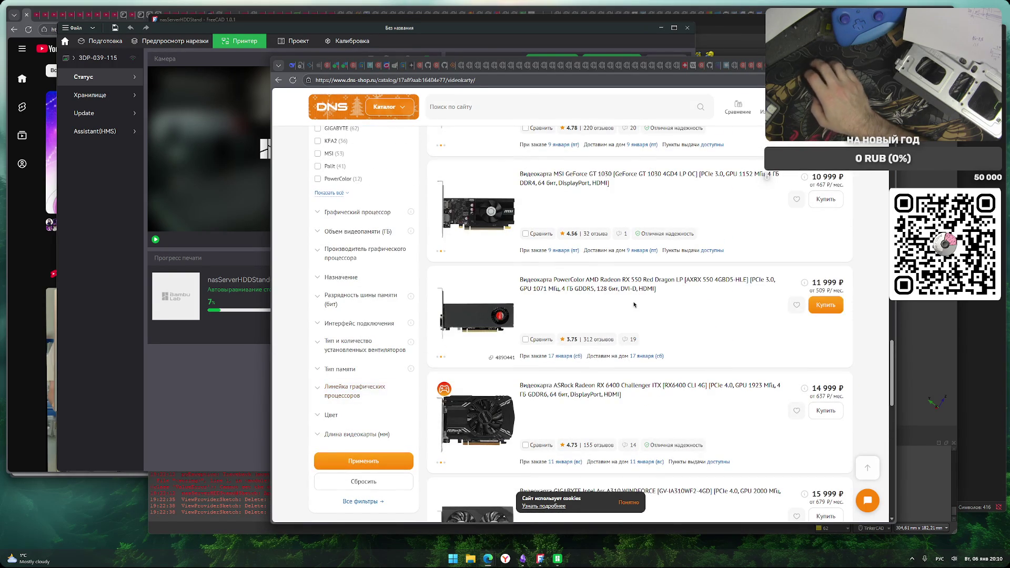
scroll(293, 350, "up", 1)
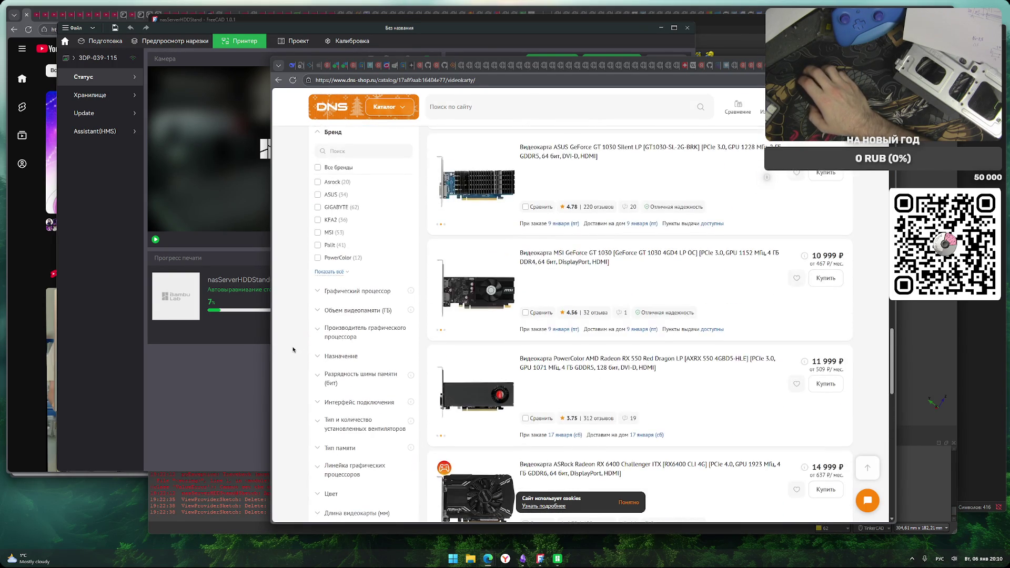
scroll(335, 307, "down", 1)
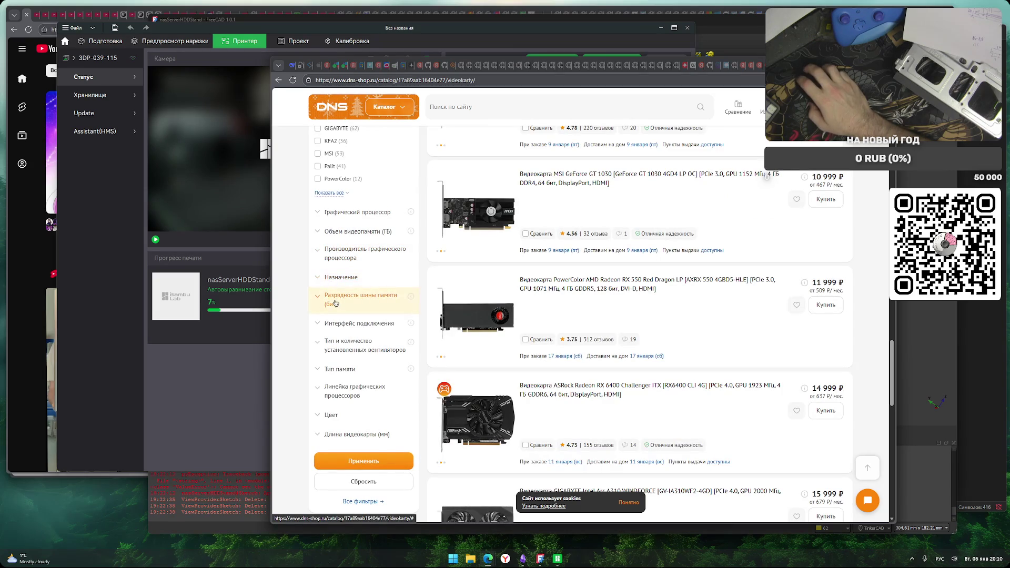
scroll(285, 344, "down", 1)
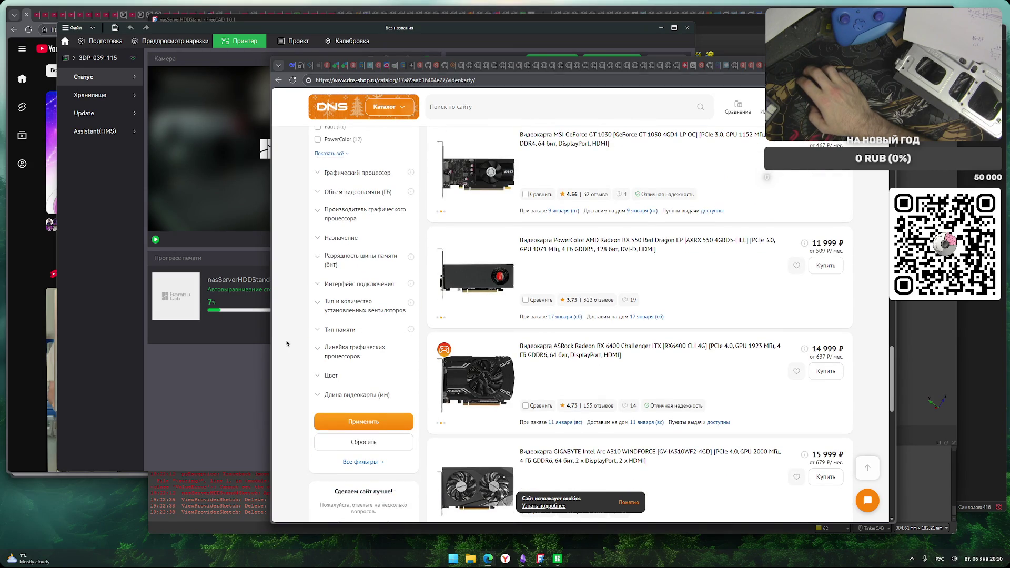
scroll(287, 343, "up", 5)
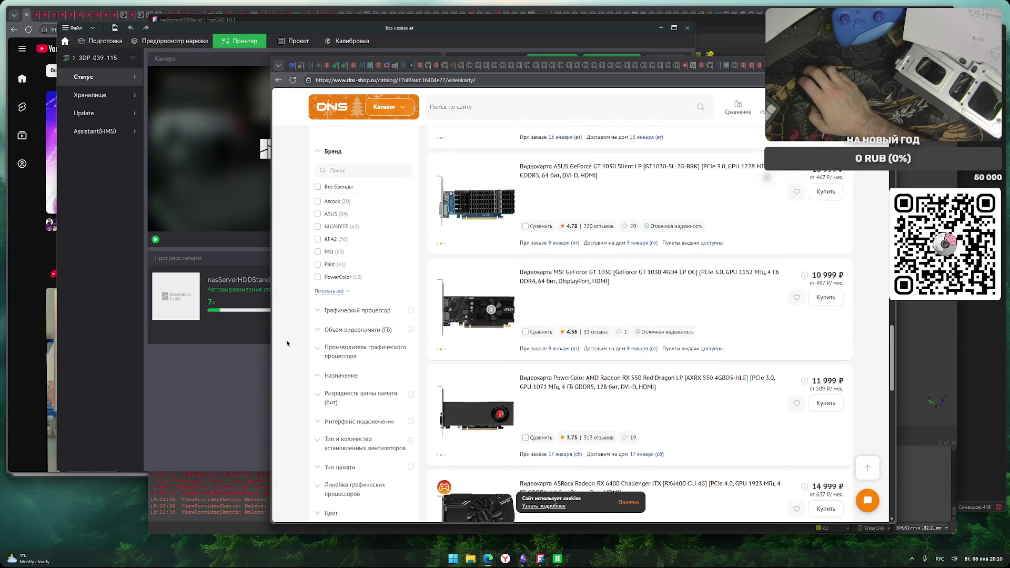
scroll(287, 343, "up", 2)
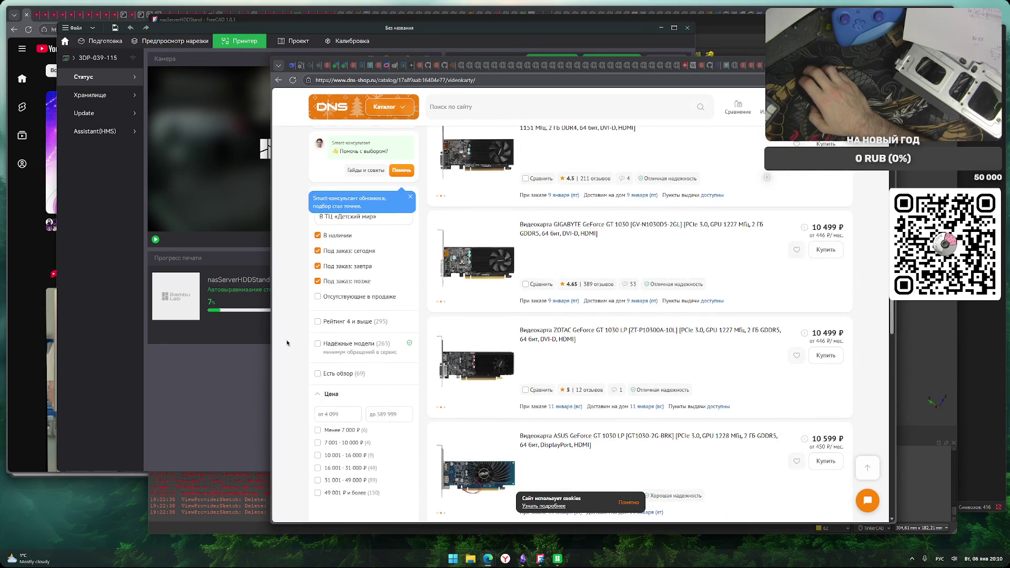
scroll(286, 343, "up", 8)
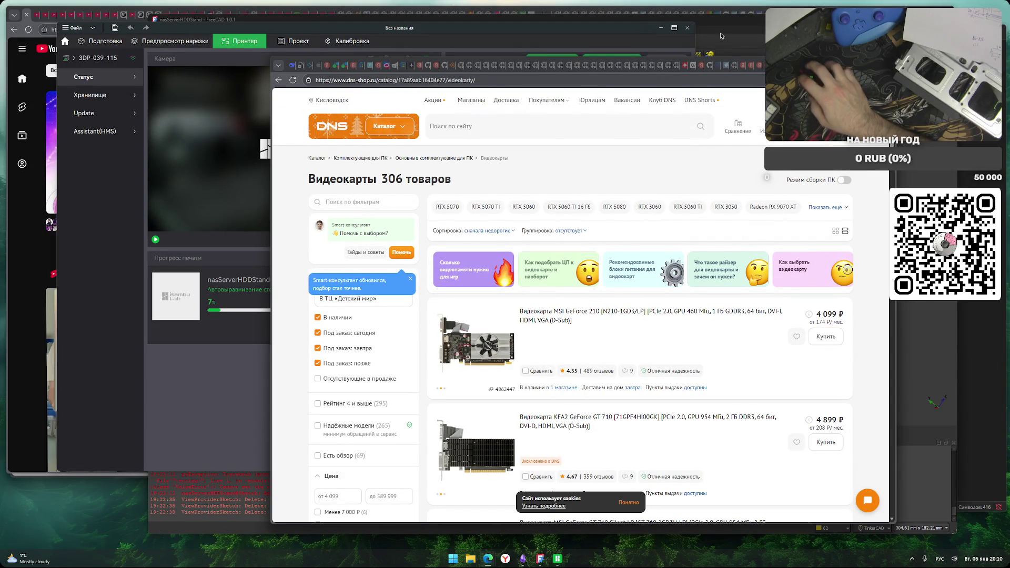
key("alt+Left")
Check the A1 print at 7% in Bambu Studio, then return to the DeepSeek chat
key("alt+Tab")
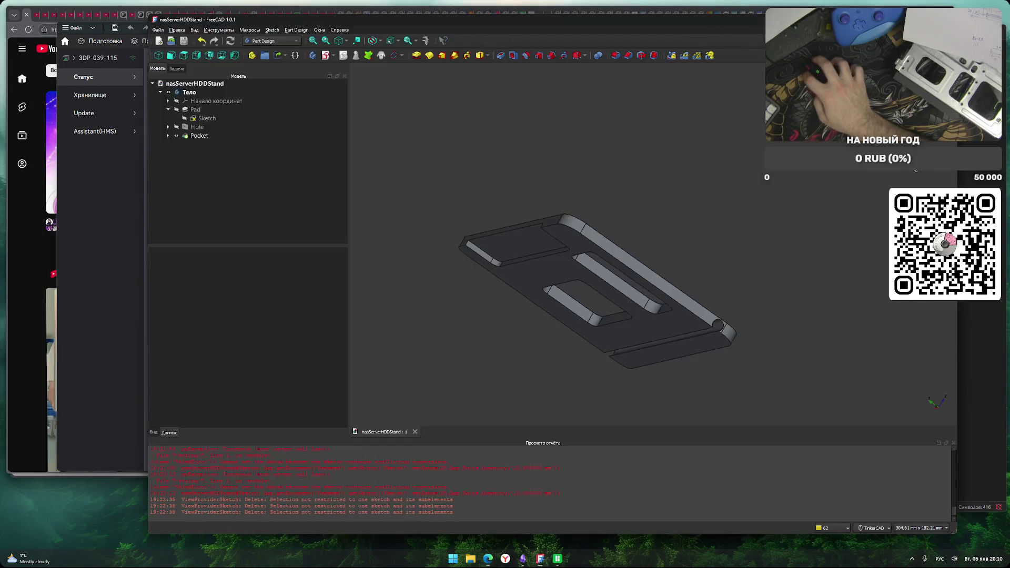
left_click(557, 559)
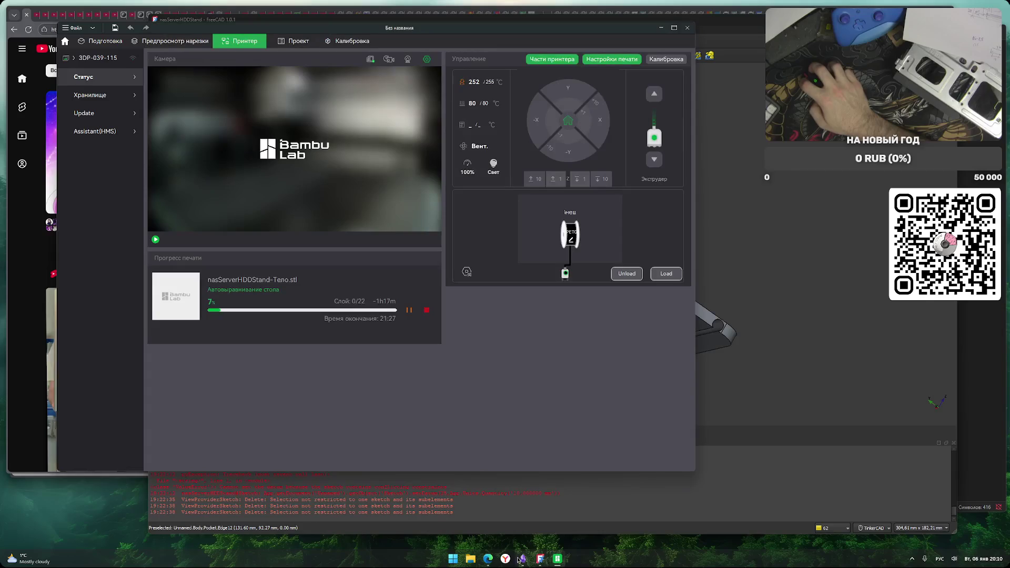
left_click(489, 560)
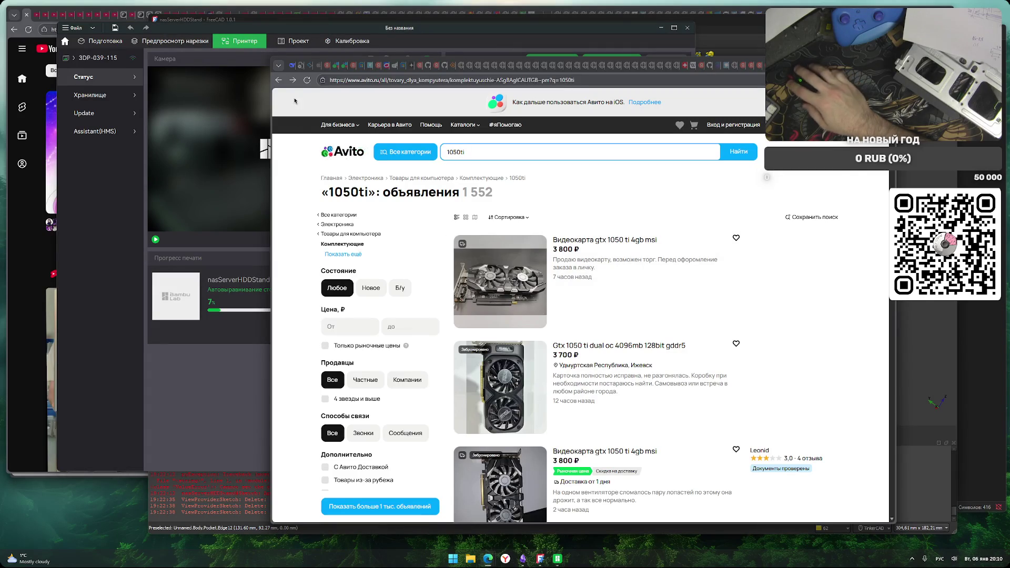
key("ctrl+Tab")
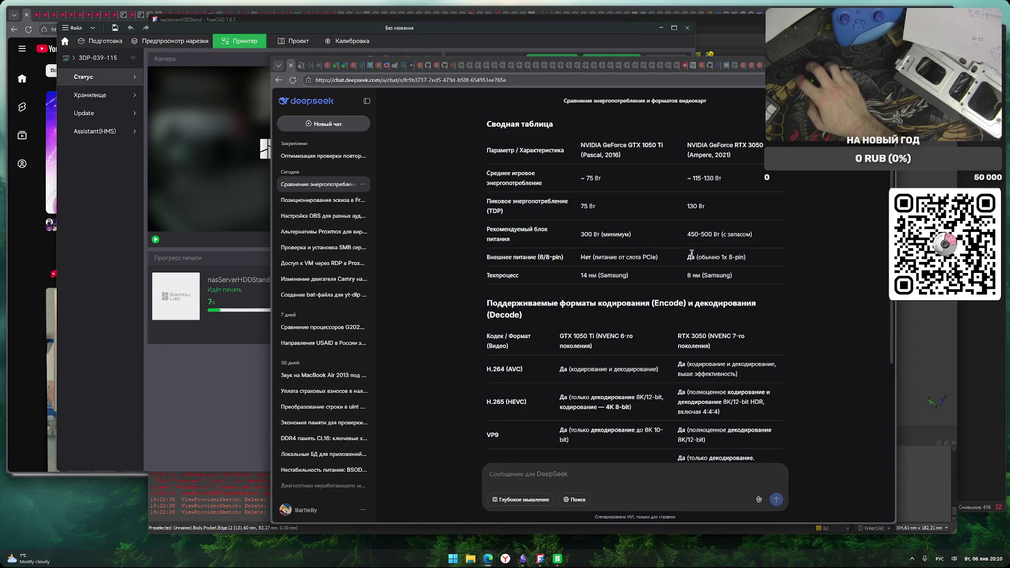
left_click_drag(581, 257, 778, 261)
left_click(670, 258)
triple_click(513, 258)
left_click(765, 261)
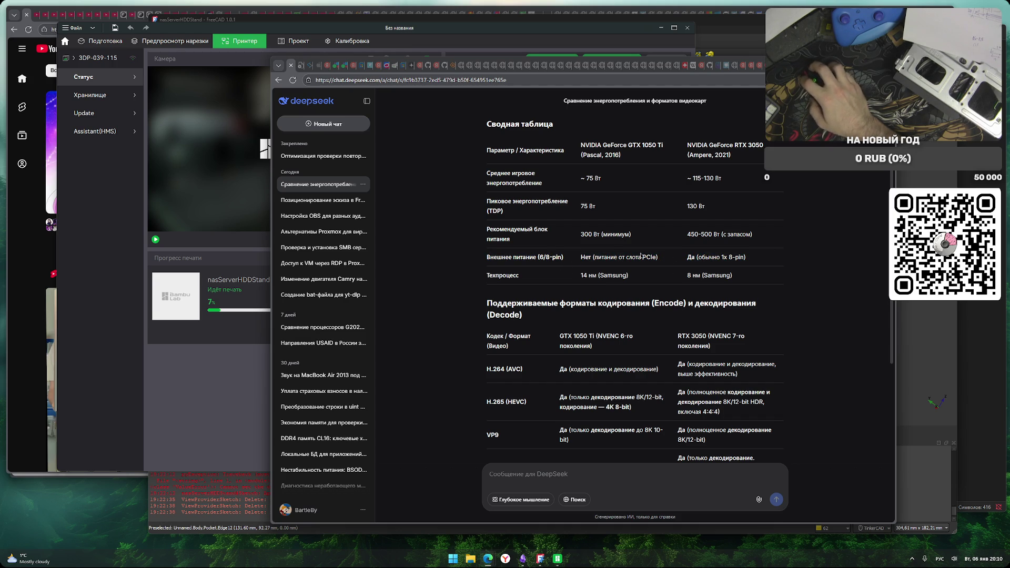
left_click_drag(564, 275, 641, 276)
left_click(640, 278)
scroll(503, 296, "down", 3)
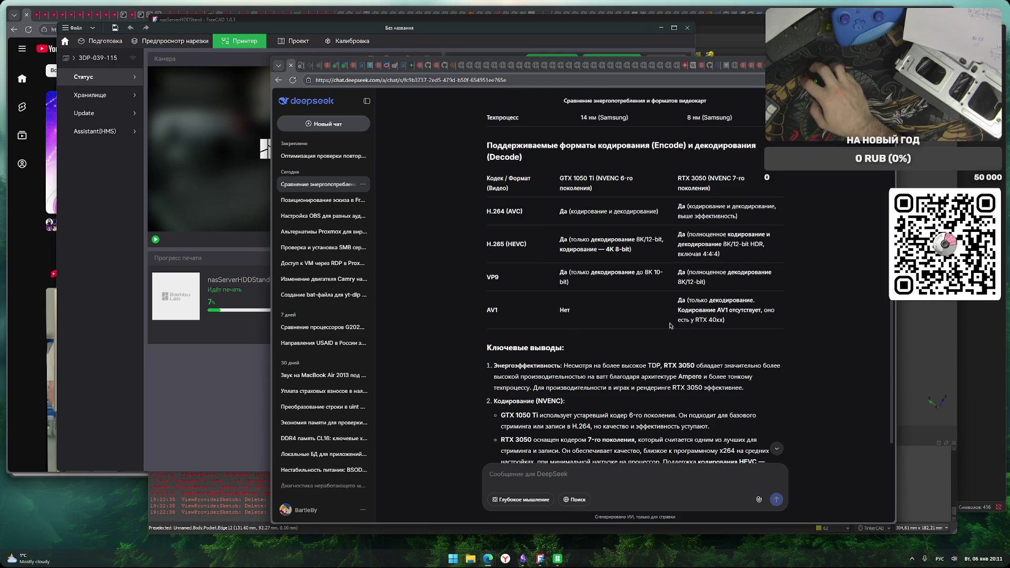
left_click_drag(557, 310, 588, 311)
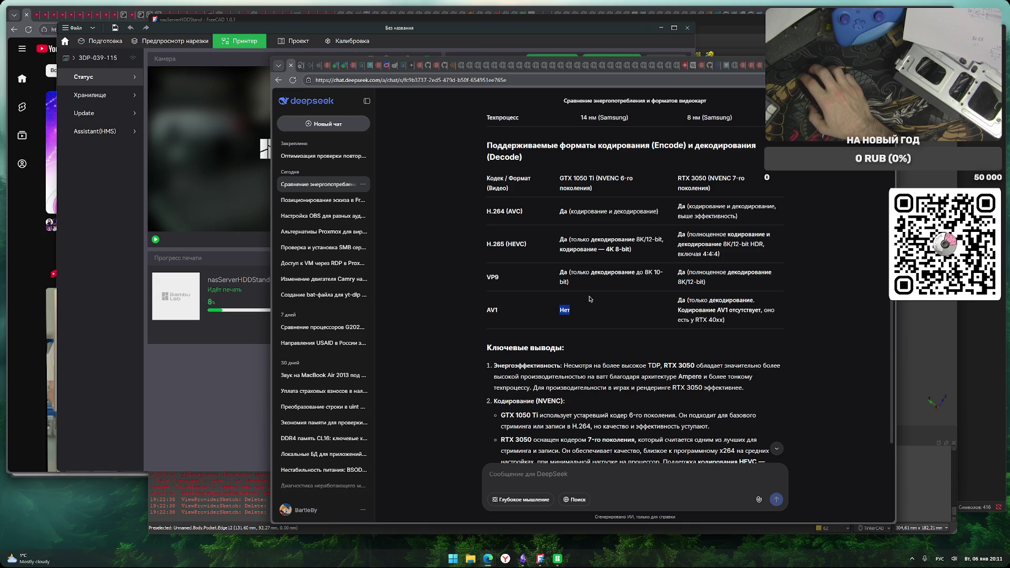
left_click(507, 333)
scroll(457, 342, "down", 3)
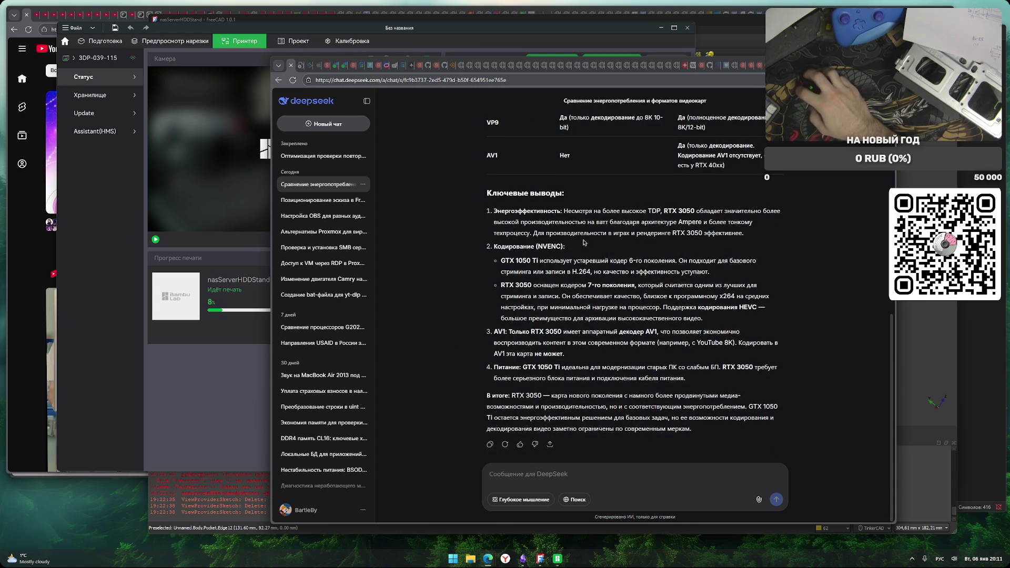
Highlight the energy-efficiency and performance-per-watt takeaways in the GTX 1050 Ti vs RTX 3050 reply
left_click_drag(565, 212, 776, 213)
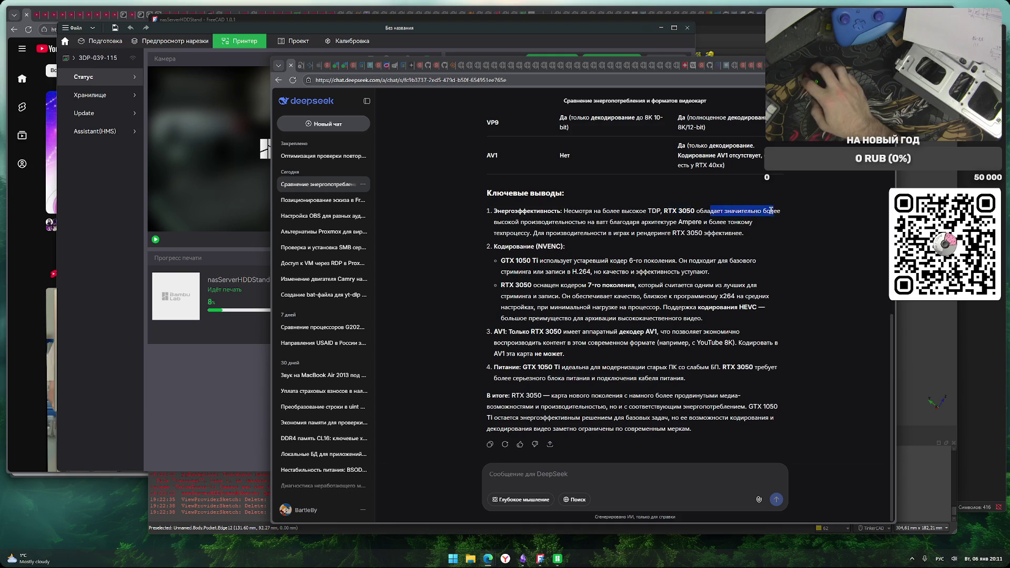
mouse_move(501, 223)
left_mouse_down()
mouse_move(676, 222)
mouse_move(641, 221)
left_mouse_up()
mouse_move(705, 209)
left_mouse_down()
mouse_move(782, 212)
mouse_move(625, 218)
left_mouse_up()
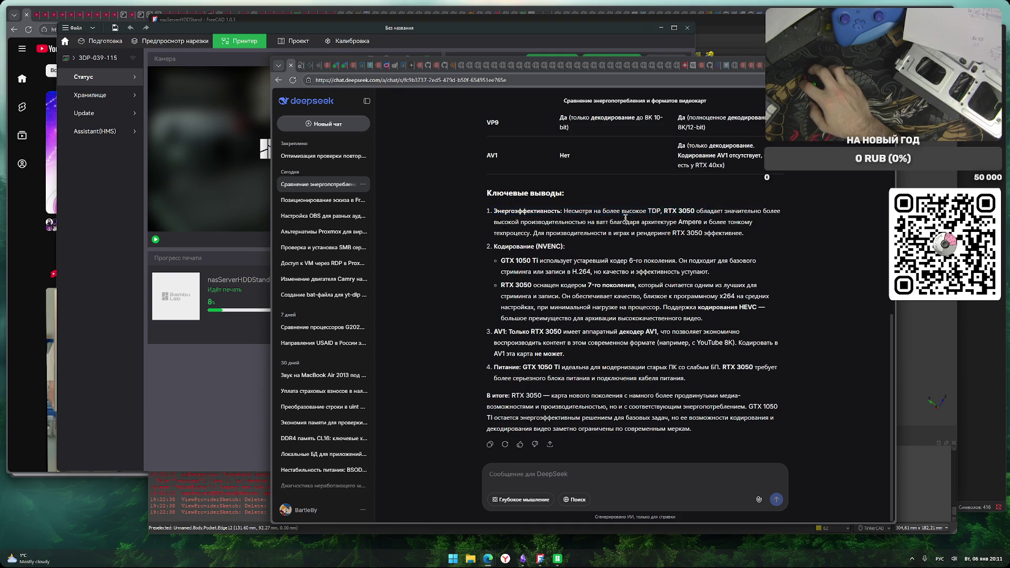
left_click_drag(504, 224, 614, 225)
scroll(614, 224, "up", 10)
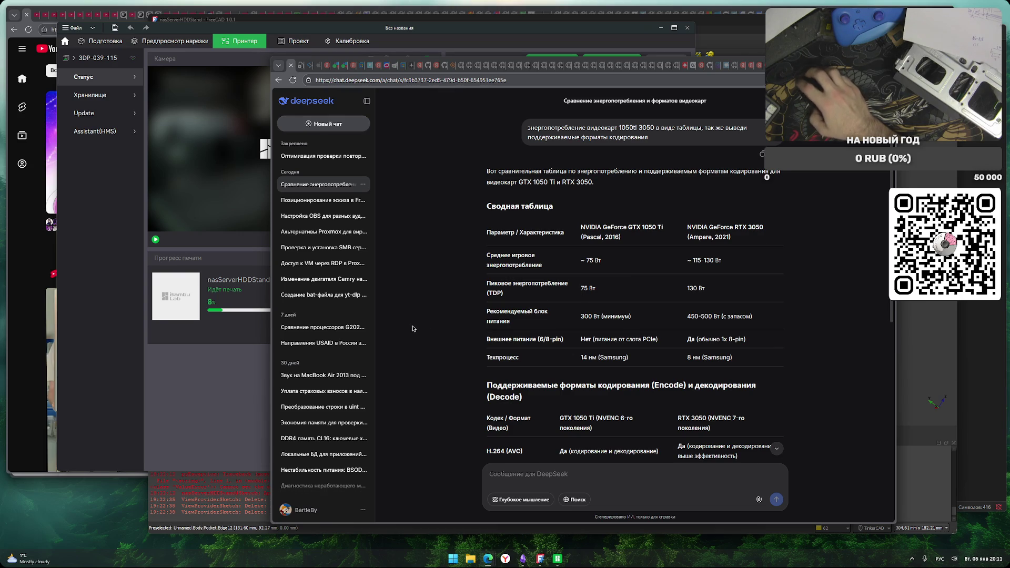
scroll(578, 293, "down", 7)
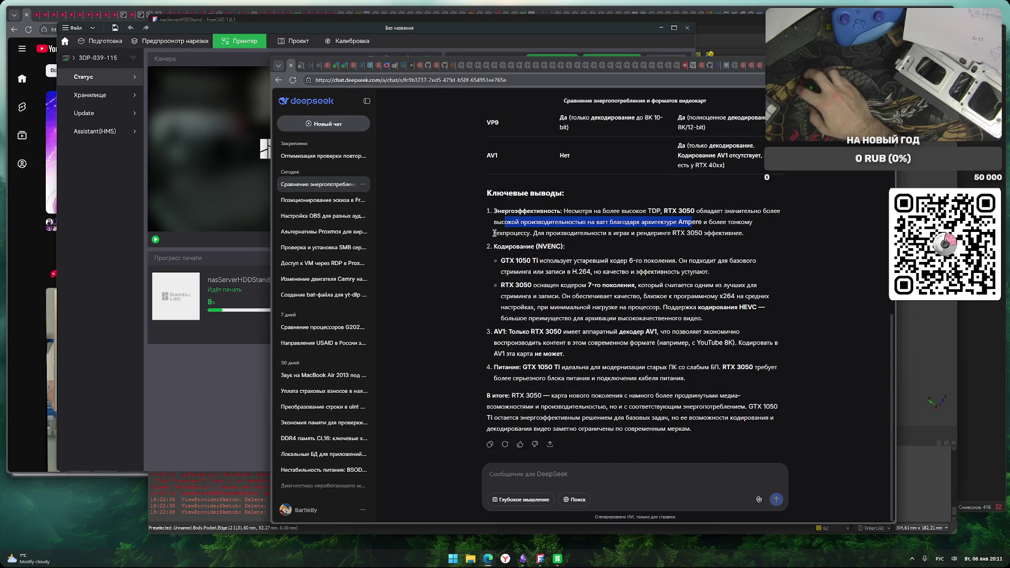
Highlight the encoding, streaming, HEVC and AV1 decoding points comparing the two cards
left_click_drag(533, 234, 734, 234)
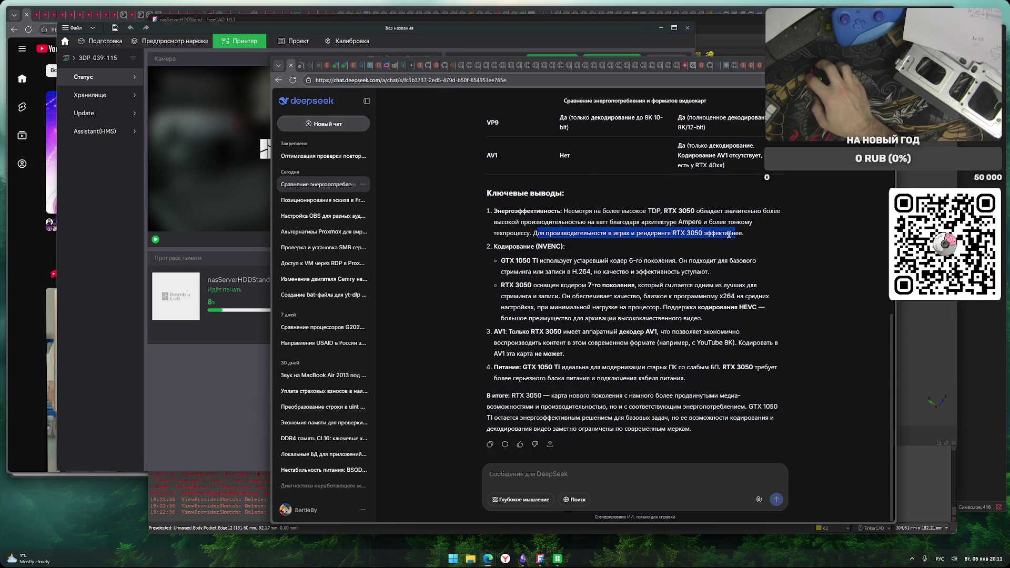
double_click(495, 248)
left_click_drag(756, 261, 696, 262)
left_click_drag(518, 271, 701, 271)
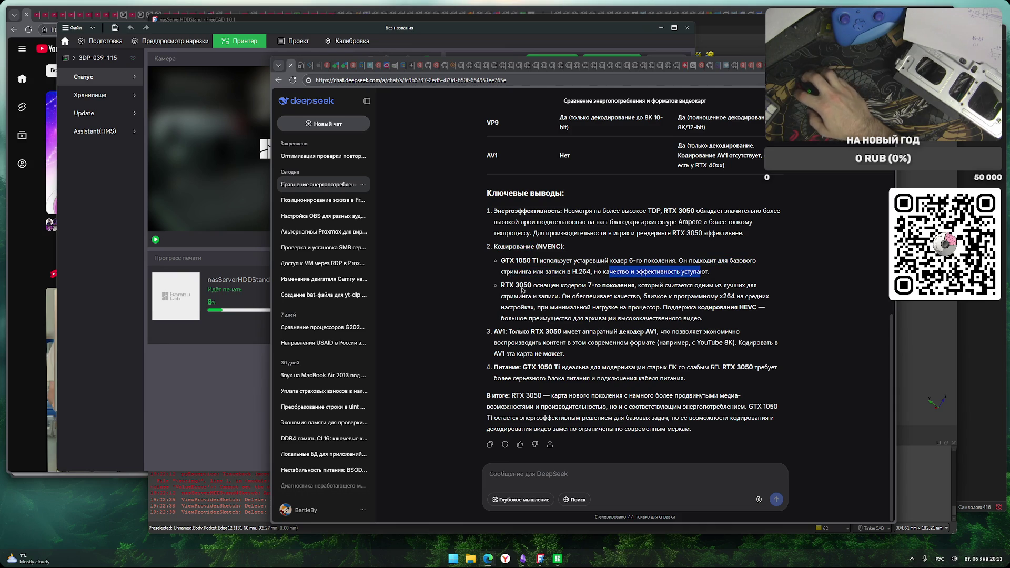
left_click_drag(544, 286, 580, 286)
left_click_drag(642, 289, 745, 288)
left_click_drag(504, 297, 759, 296)
left_click_drag(536, 308, 759, 308)
left_click_drag(509, 318, 701, 319)
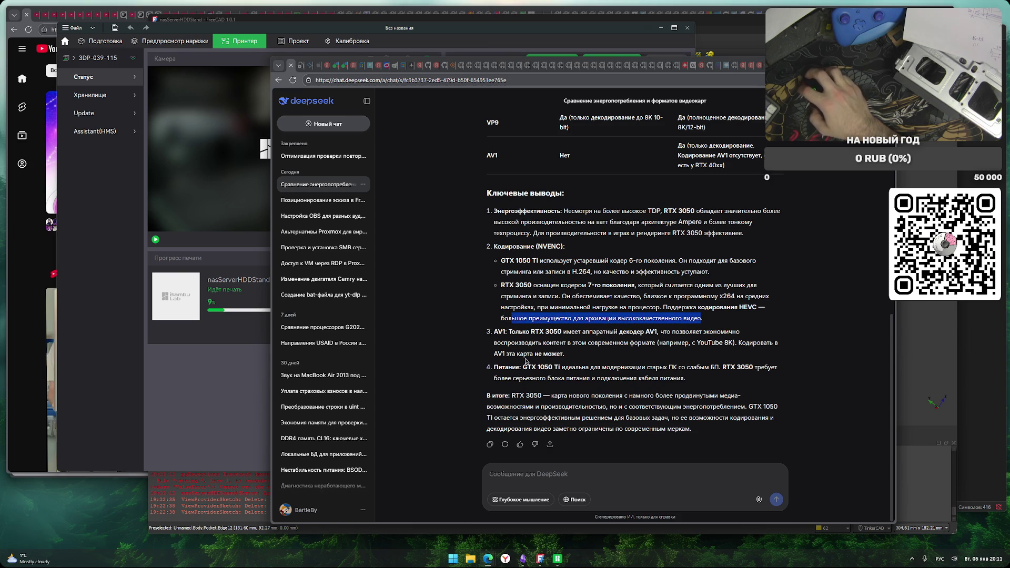
left_click_drag(567, 331, 706, 327)
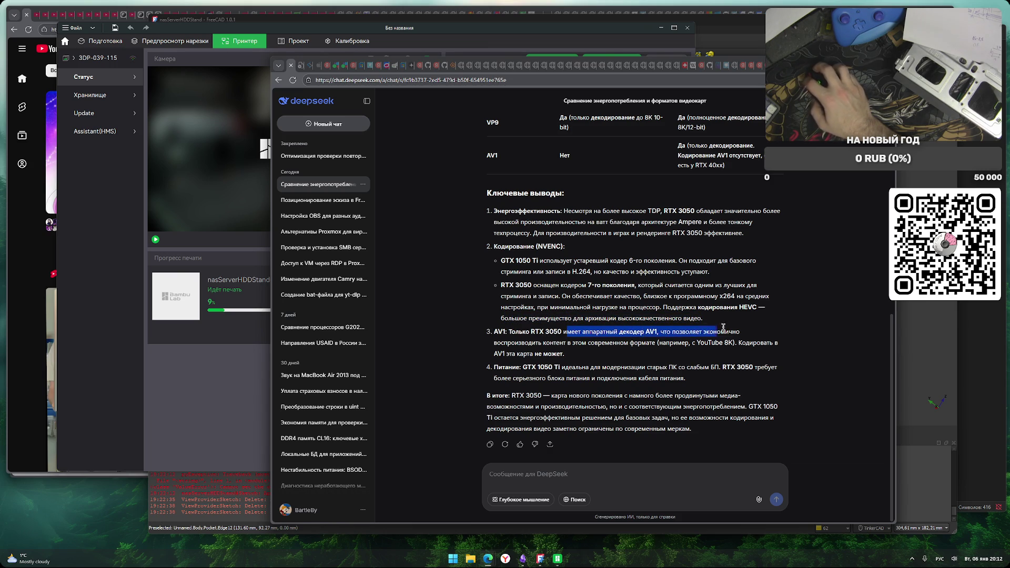
left_click_drag(500, 343, 641, 343)
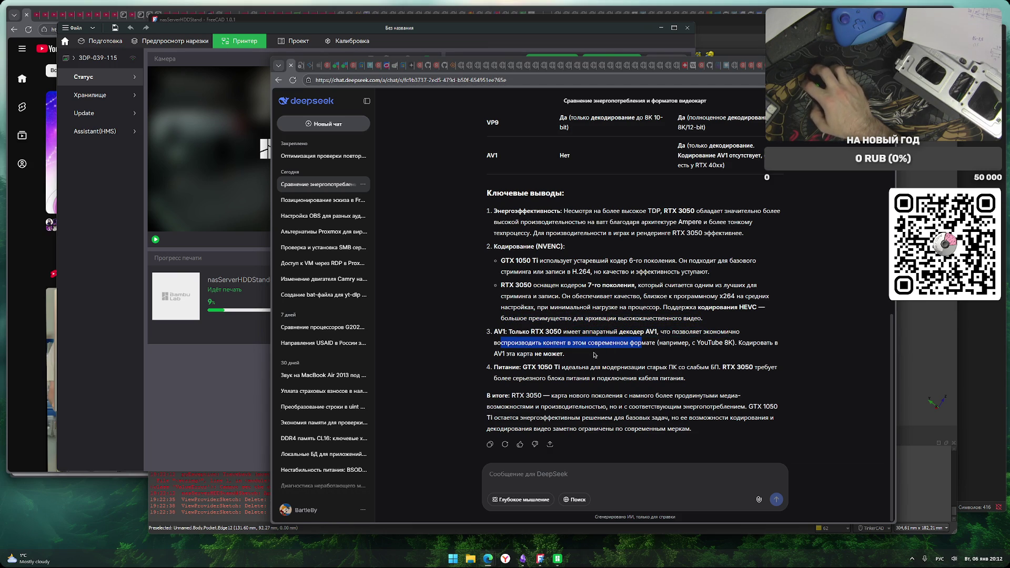
mouse_move(496, 355)
left_mouse_down()
mouse_move(557, 354)
mouse_move(528, 370)
mouse_move(760, 370)
left_mouse_up()
Highlight the power-supply requirement and the summary's GTX 1050 Ti efficiency conclusion
left_click_drag(501, 378, 613, 383)
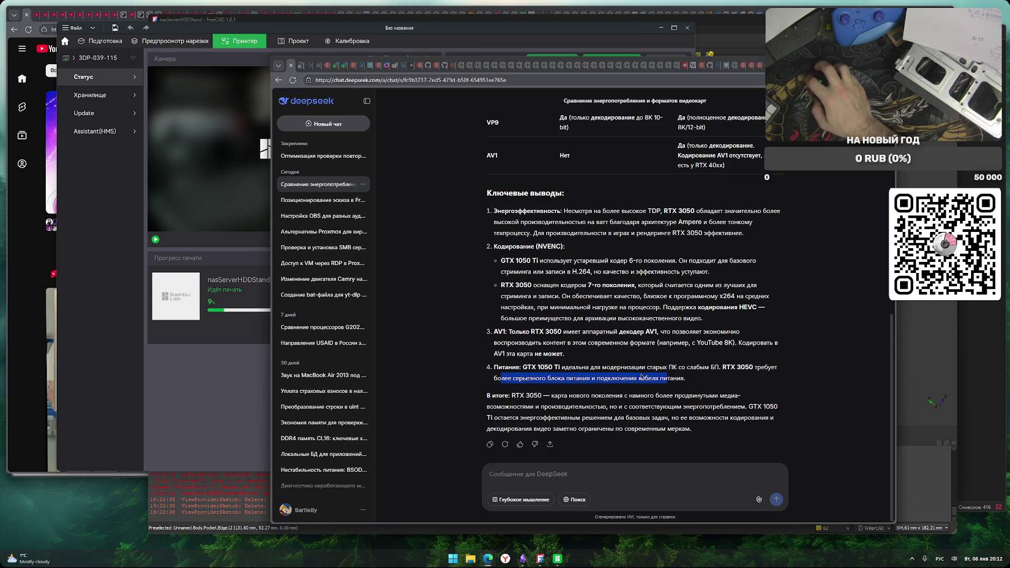
left_click_drag(495, 396, 685, 398)
left_click_drag(503, 409, 737, 407)
left_click(624, 410)
left_click_drag(497, 418, 762, 415)
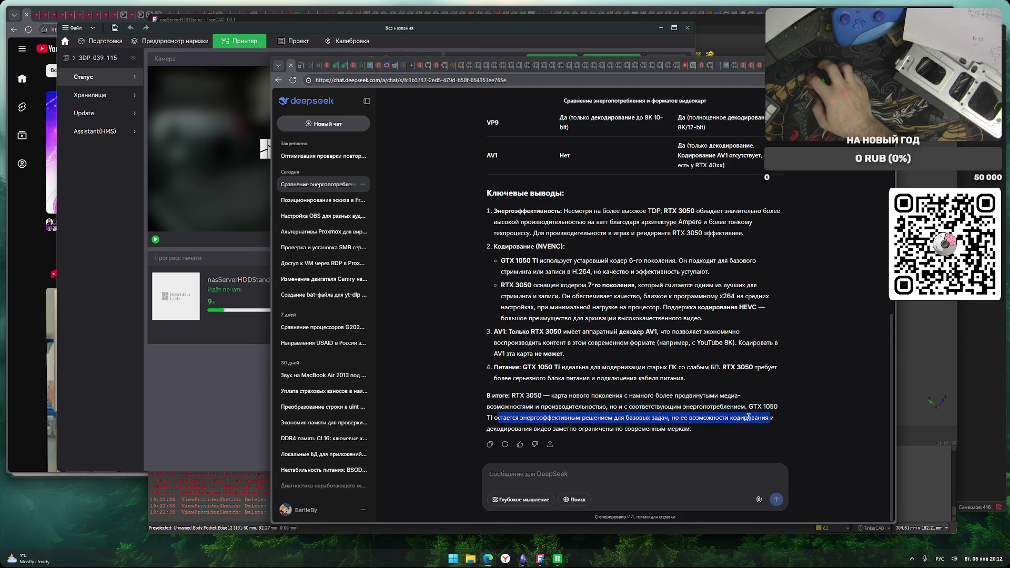
left_click_drag(502, 427, 632, 427)
left_click(651, 427)
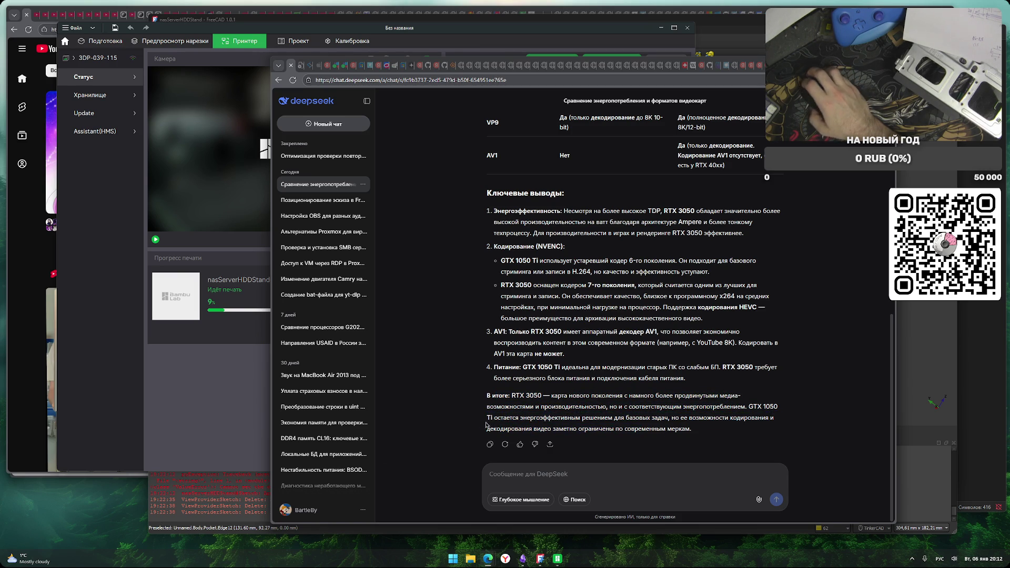
scroll(488, 425, "up", 10)
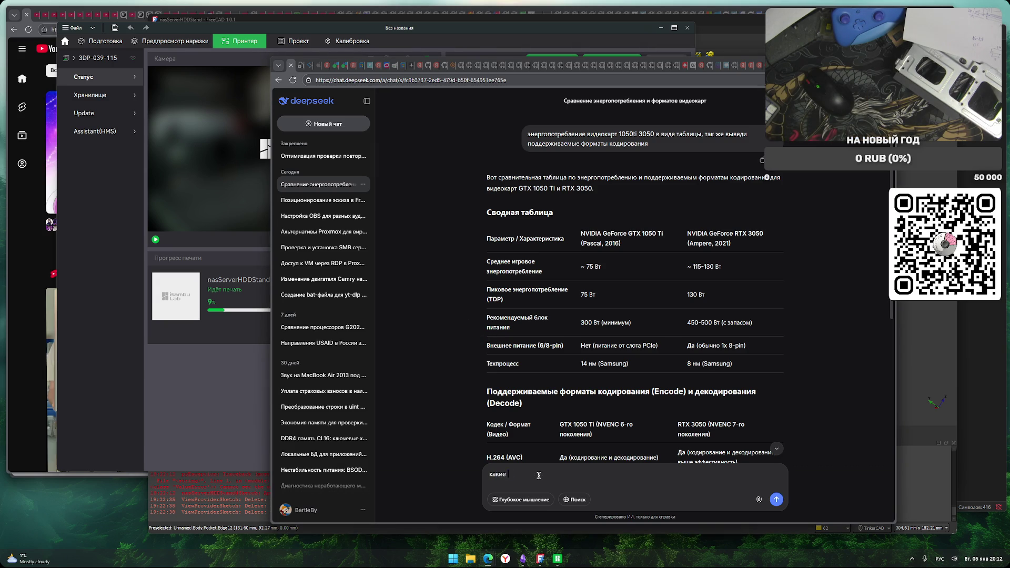
type("какие ещё варианты есть видеокарт")
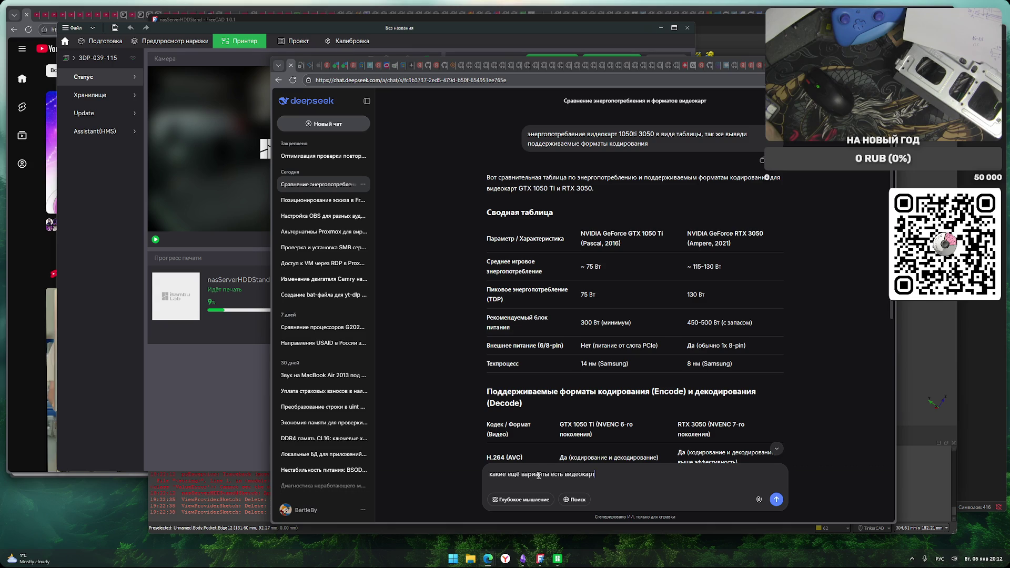
Replace the old draft with a new follow-up asking to add low-power streaming-PC cards
key("ctrl+a")
key("BackSpace")
type("до")
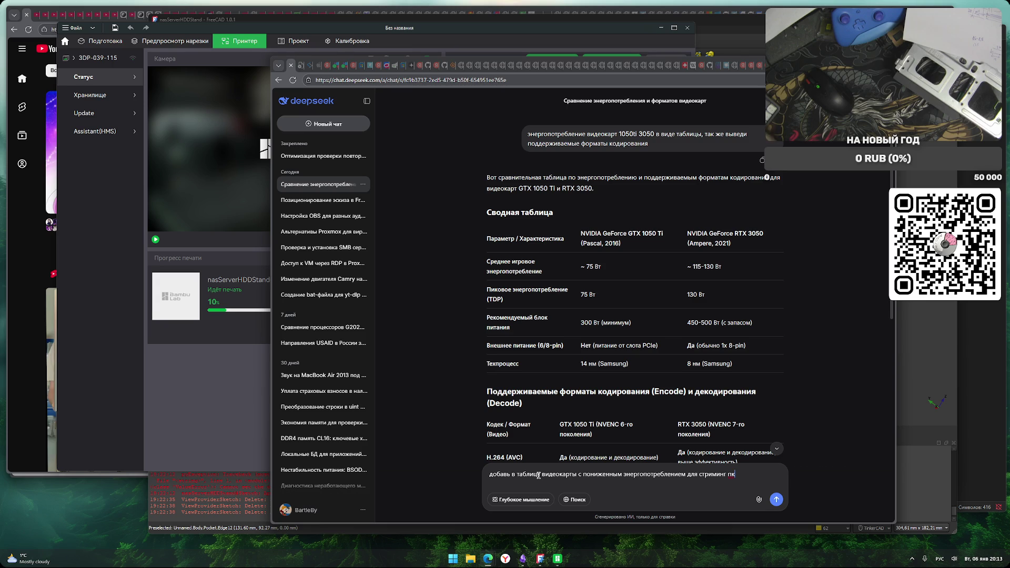
Fix a stray trailing letter and send the request to add low-power streaming-PC cards to the table
key("BackSpace")
key("BackSpace")
key("Return")
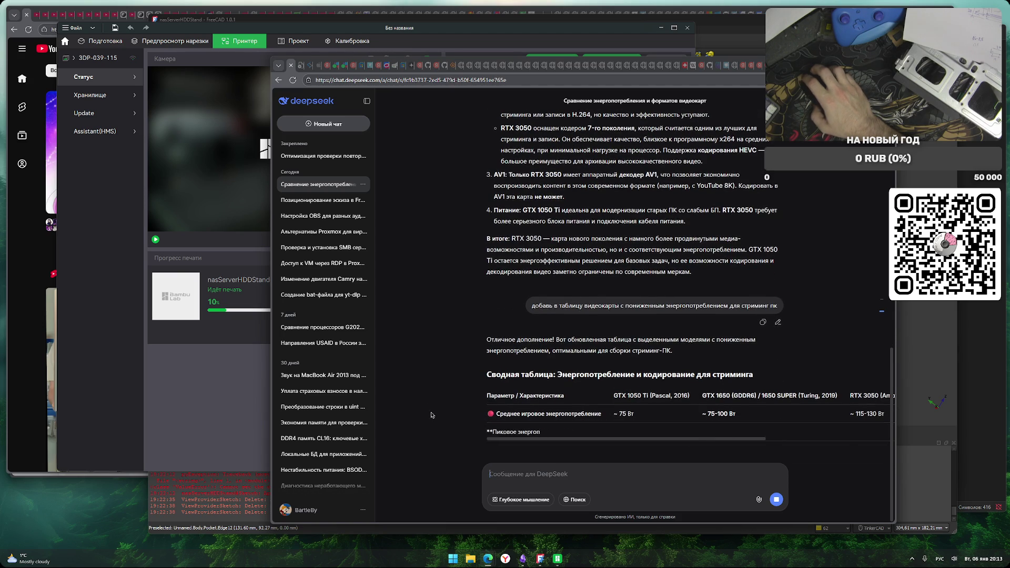
Scroll the updated power table sideways and select cells such as the RTX 3050 LP slot-power note
left_click_drag(646, 440, 724, 439)
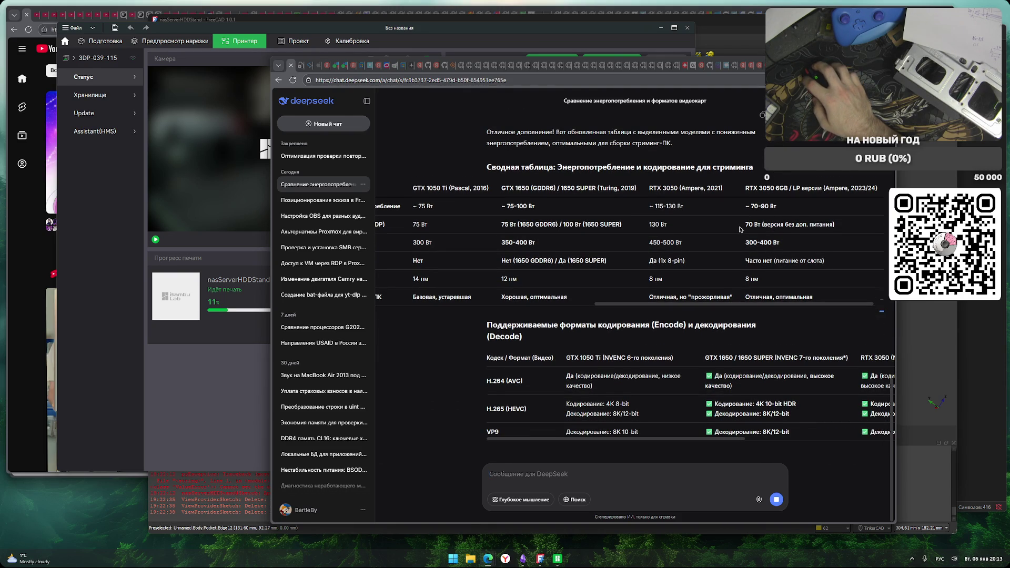
scroll(747, 258, "up", 1)
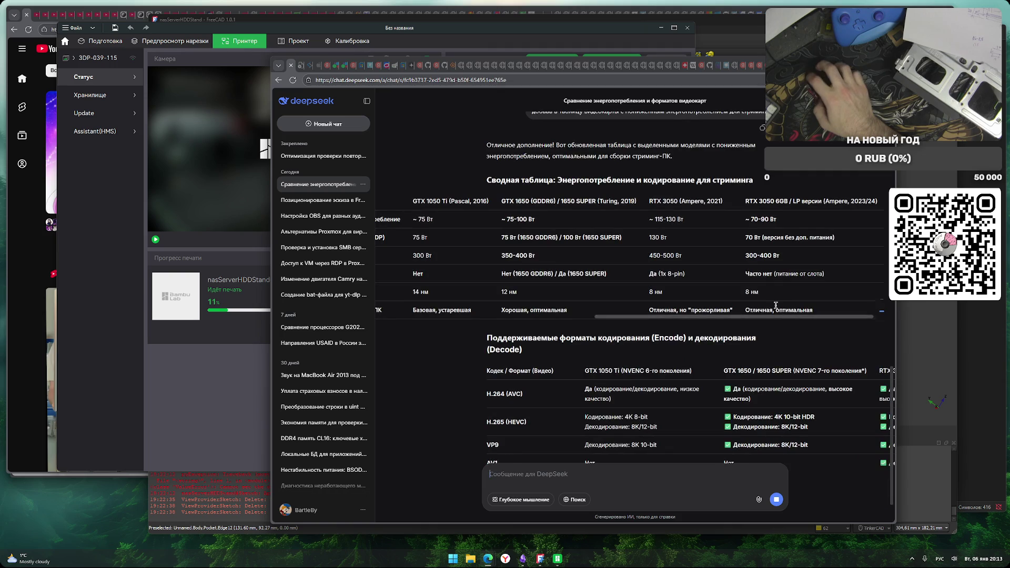
left_click_drag(779, 273, 821, 273)
left_click(763, 275)
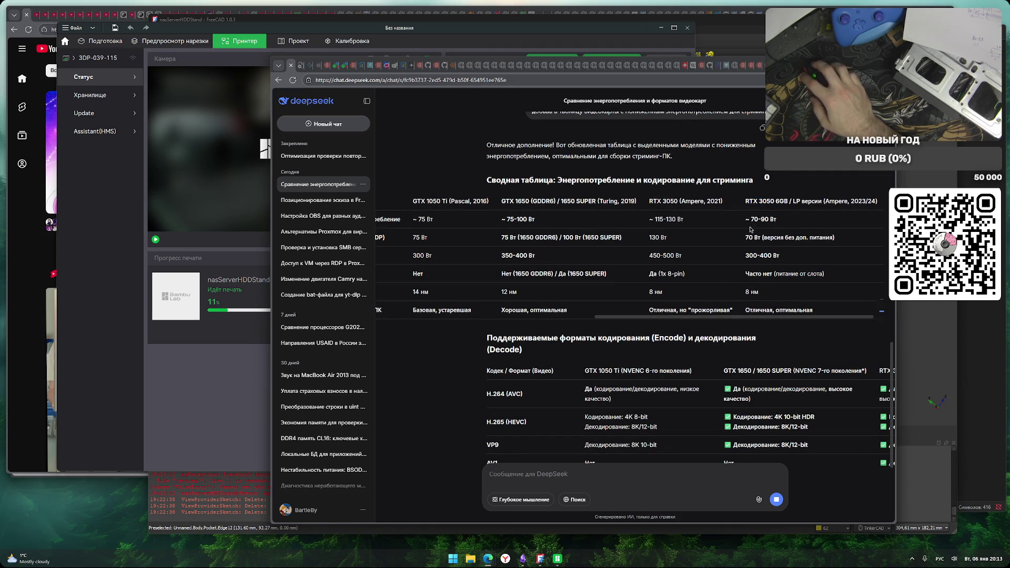
left_click_drag(793, 201, 822, 201)
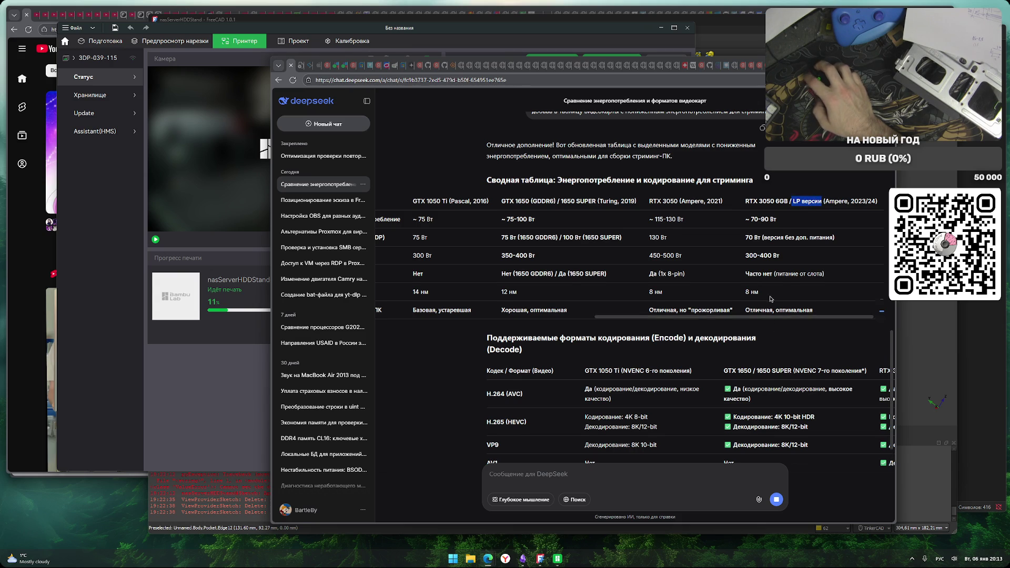
scroll(757, 313, "left", 2)
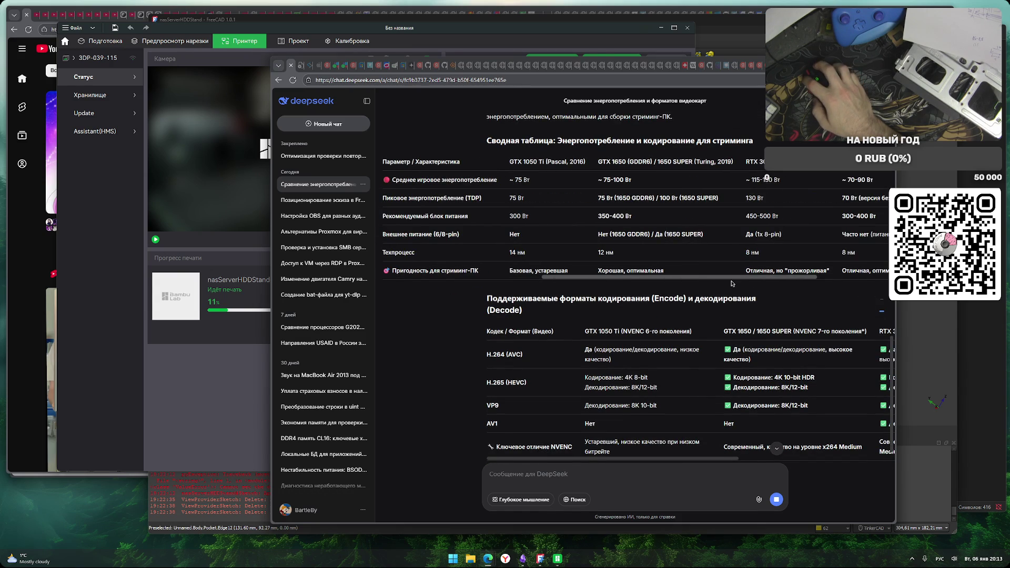
left_click_drag(731, 282, 761, 284)
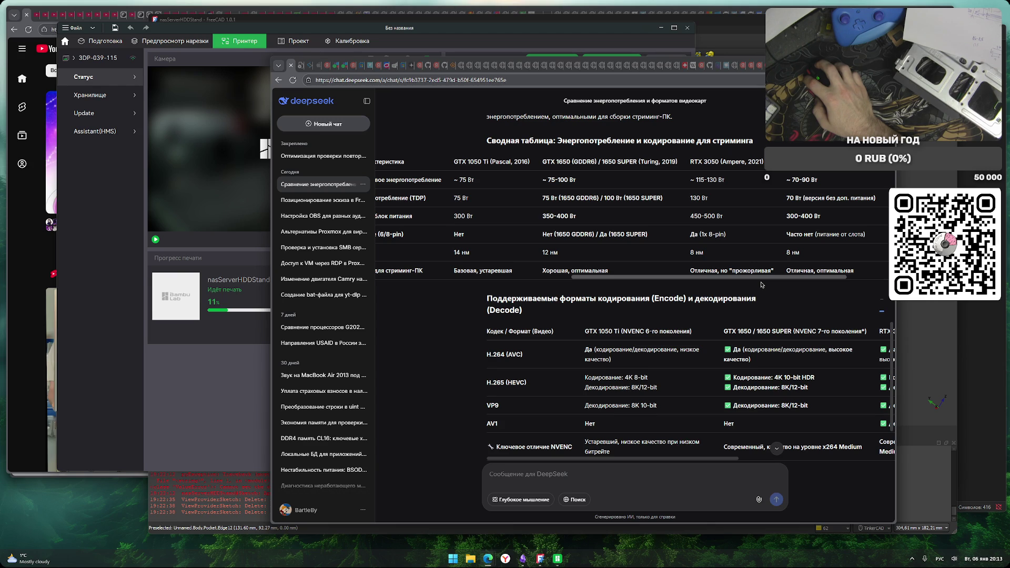
left_click_drag(762, 285, 759, 285)
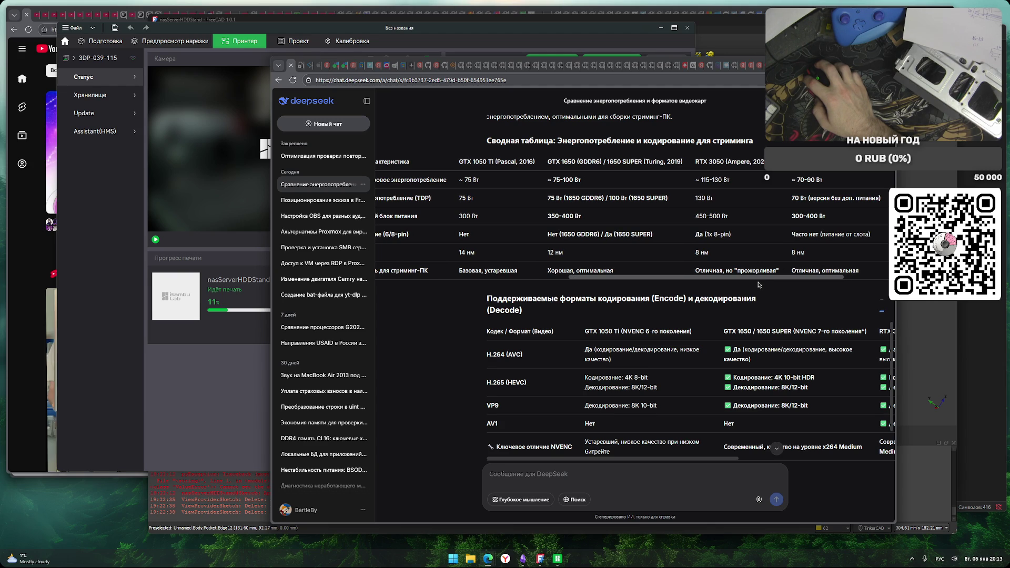
left_click_drag(758, 284, 578, 278)
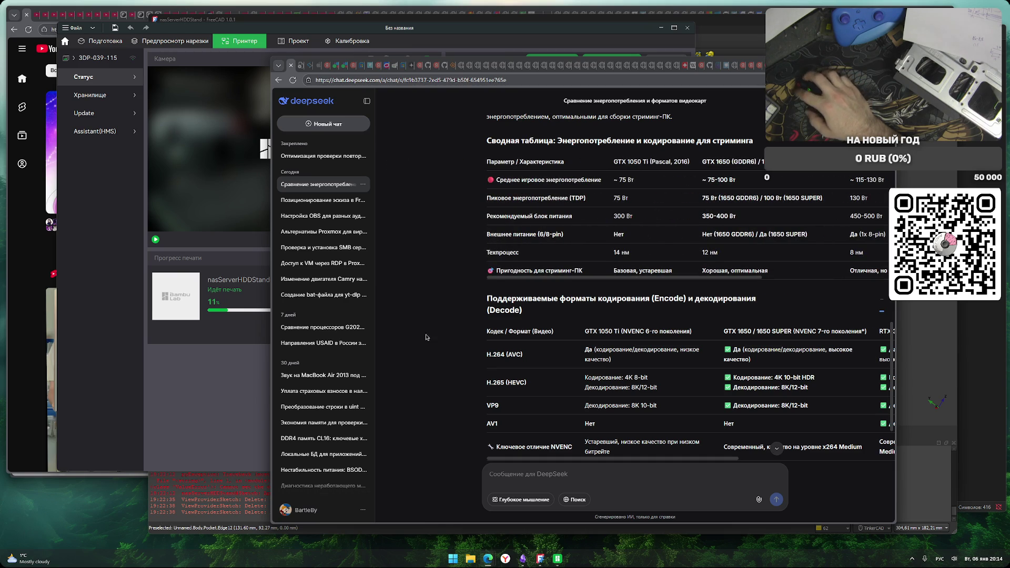
scroll(455, 367, "down", 2)
scroll(455, 366, "up", 1)
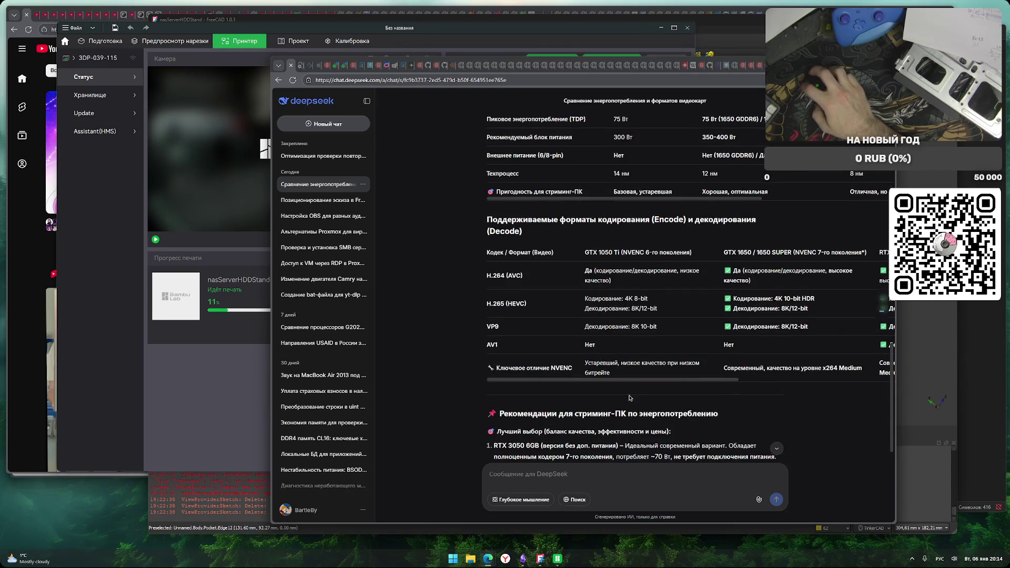
Read the recommendations and highlight the RTX 3050 6GB no-extra-power version
mouse_move(639, 379)
left_mouse_down()
mouse_move(793, 383)
mouse_move(526, 389)
left_mouse_up()
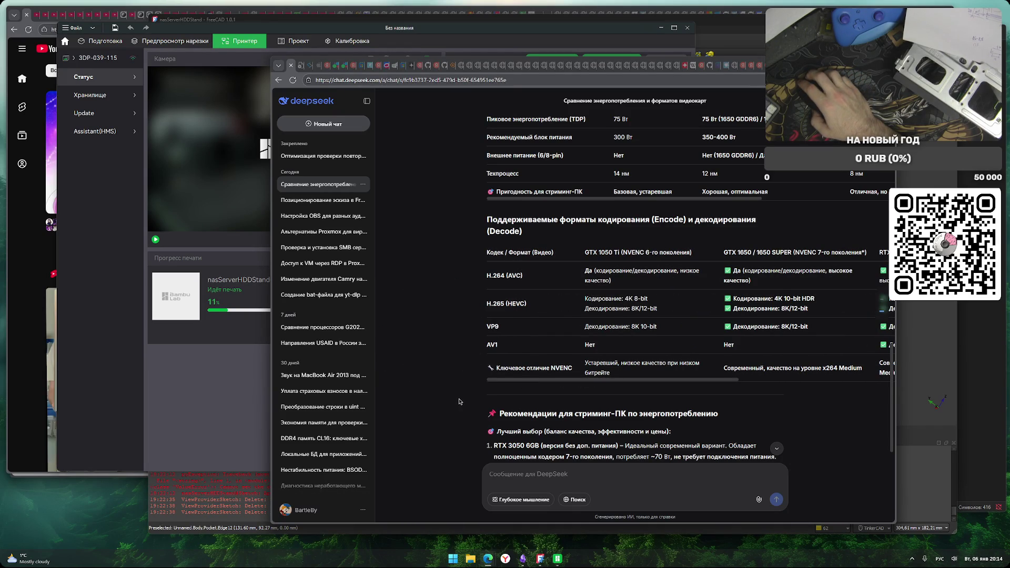
scroll(464, 358, "down", 4)
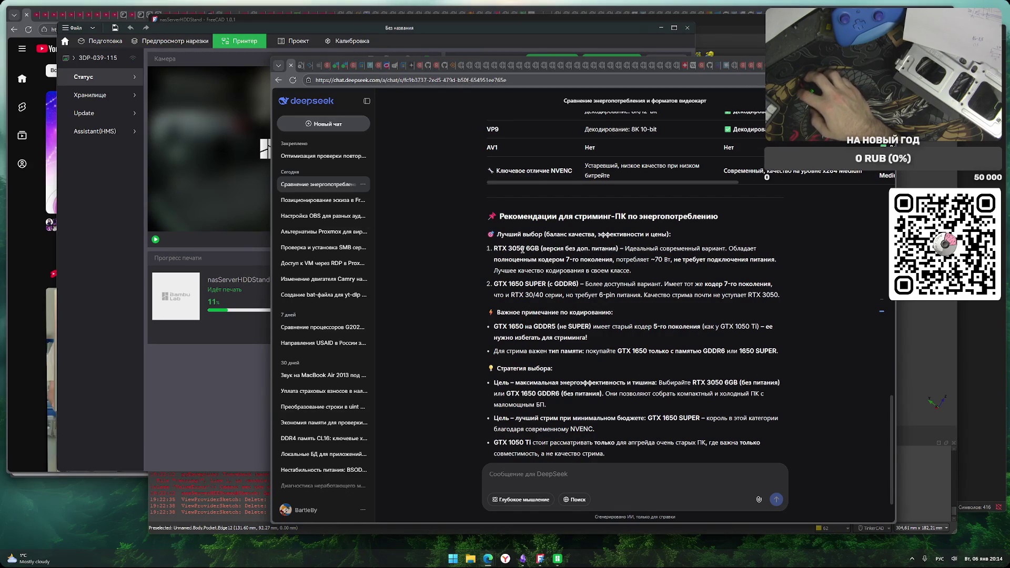
left_click_drag(549, 248, 650, 259)
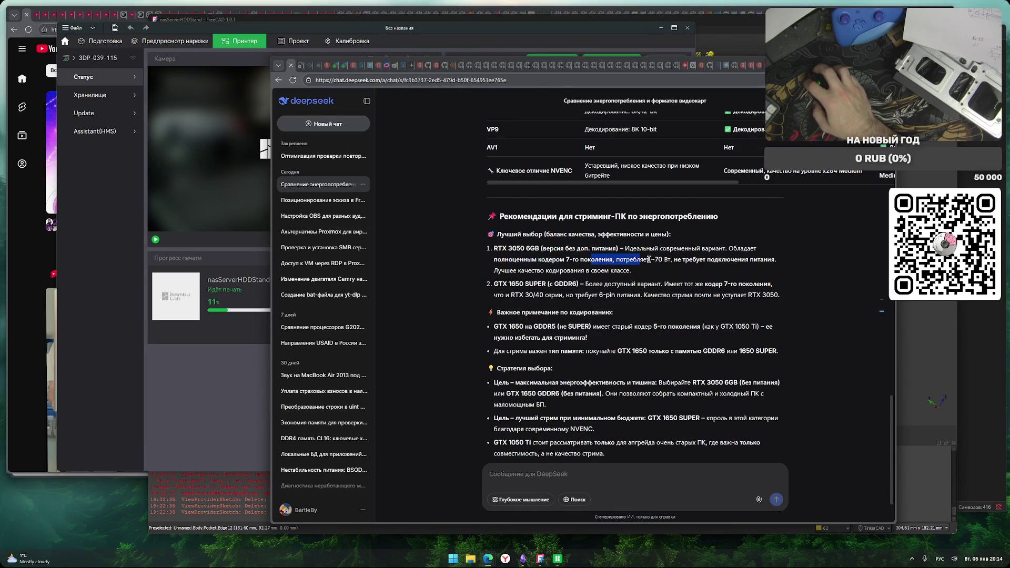
Switch to the Avito 1050ti listings and replace the search query with '3060 ti'
left_click(292, 65)
double_click(490, 152)
type("3060 ti")
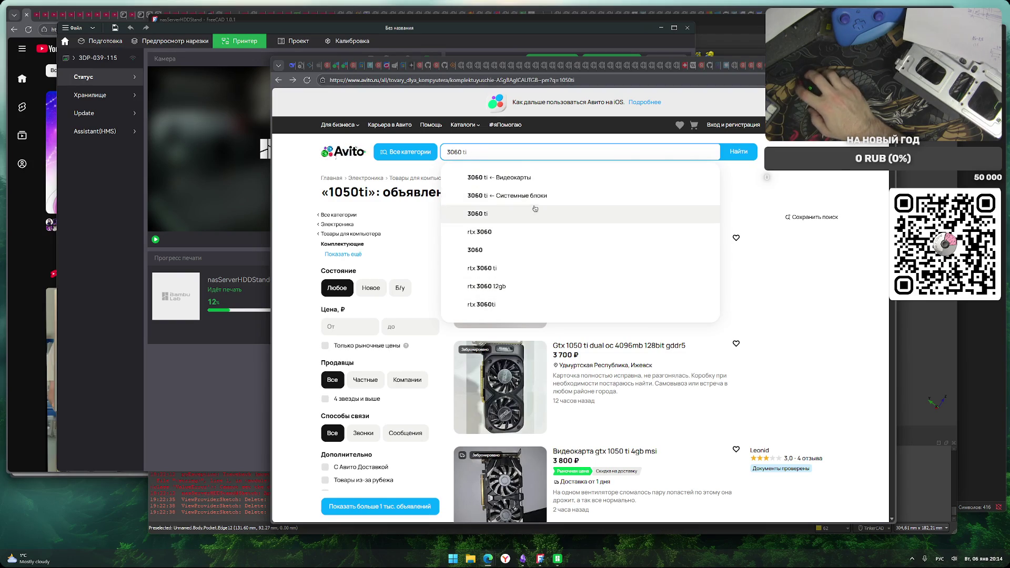
Change the Avito query to 3050 and run the video-card search
key("BackSpace")
key("BackSpace")
key("BackSpace")
type("50")
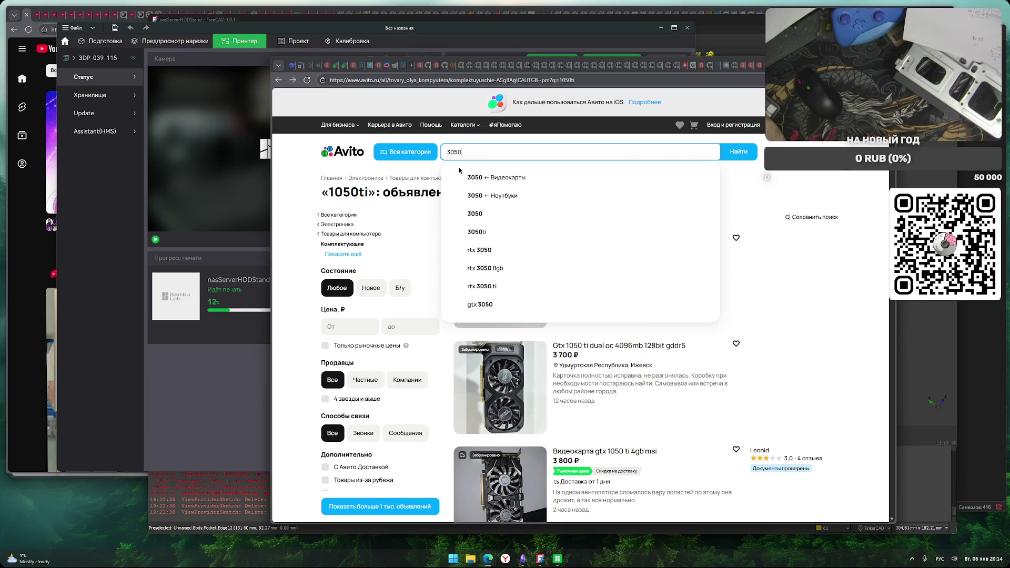
left_click(477, 179)
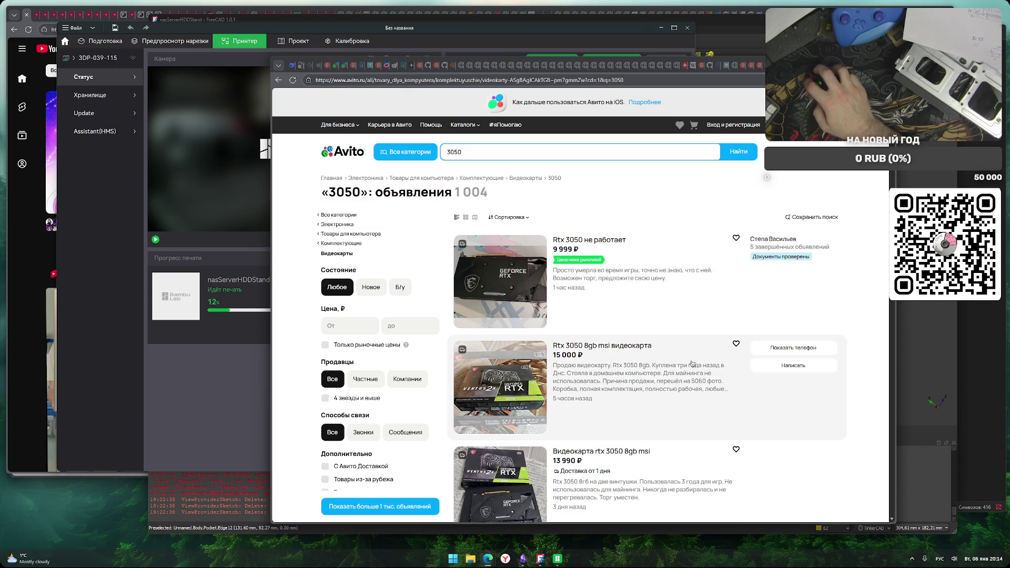
scroll(583, 370, "down", 3)
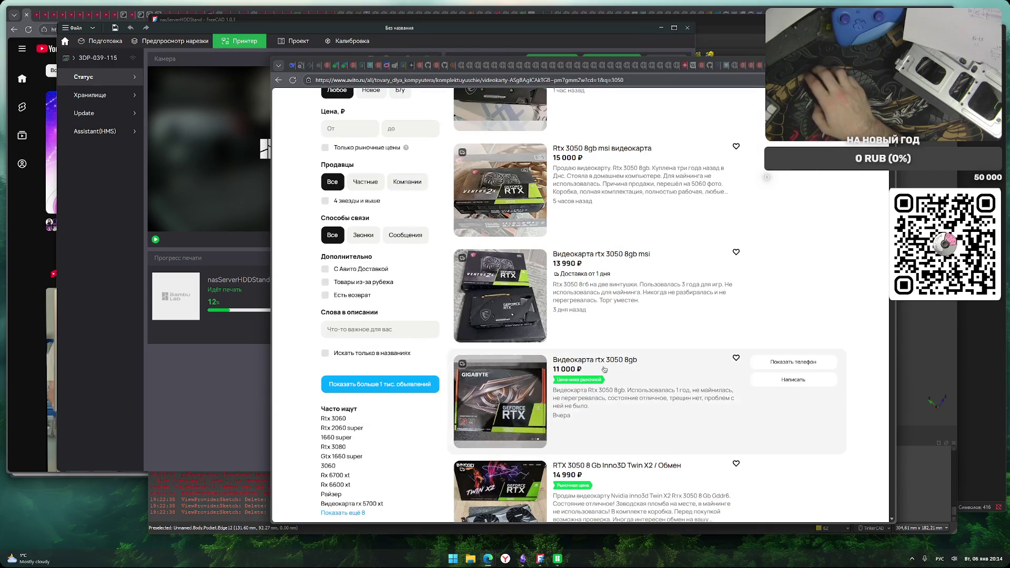
scroll(410, 381, "down", 8)
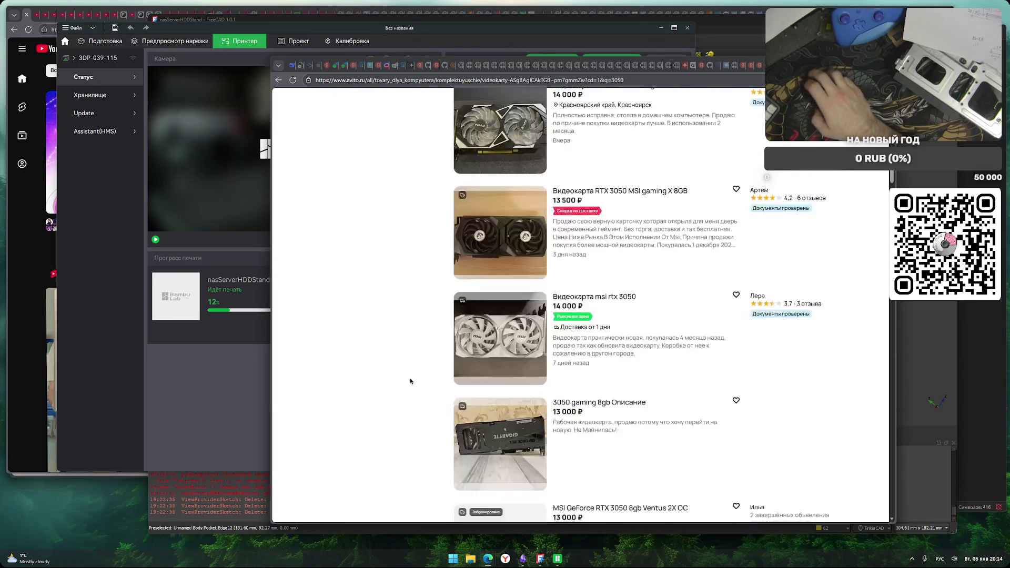
scroll(386, 409, "down", 6)
scroll(407, 440, "down", 6)
scroll(408, 439, "up", 20)
scroll(283, 344, "down", 4)
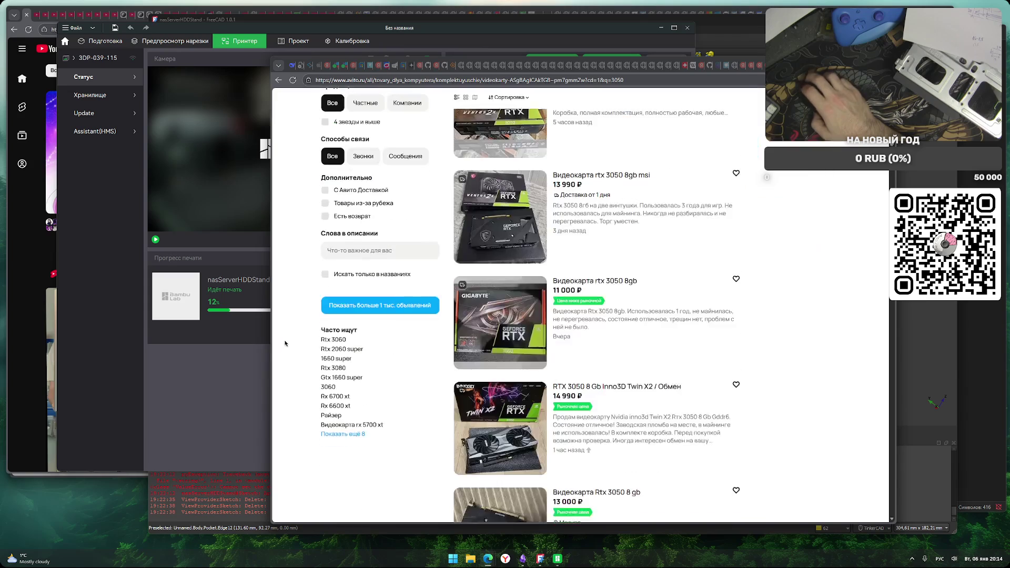
scroll(284, 349, "up", 5)
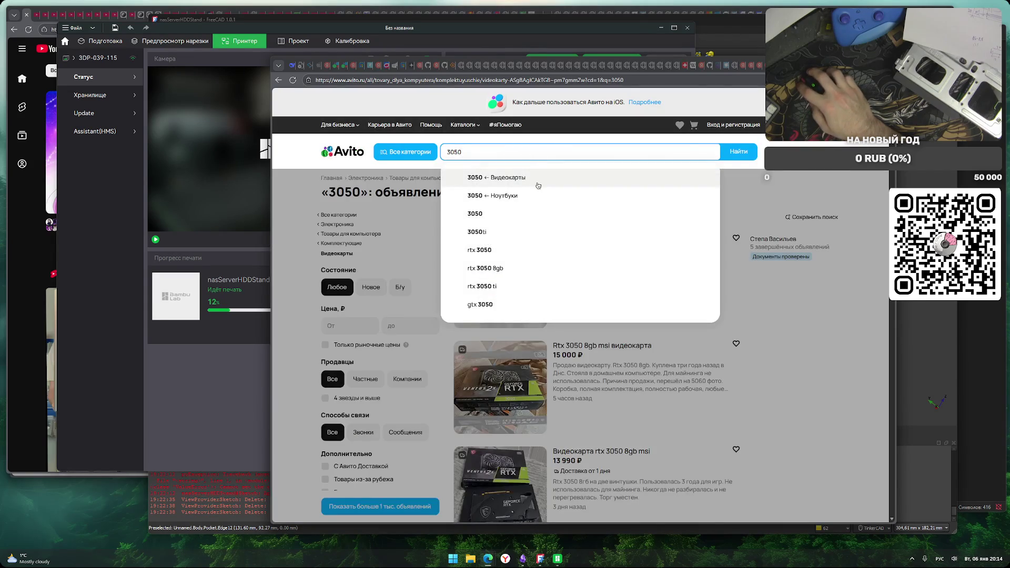
left_click(320, 258)
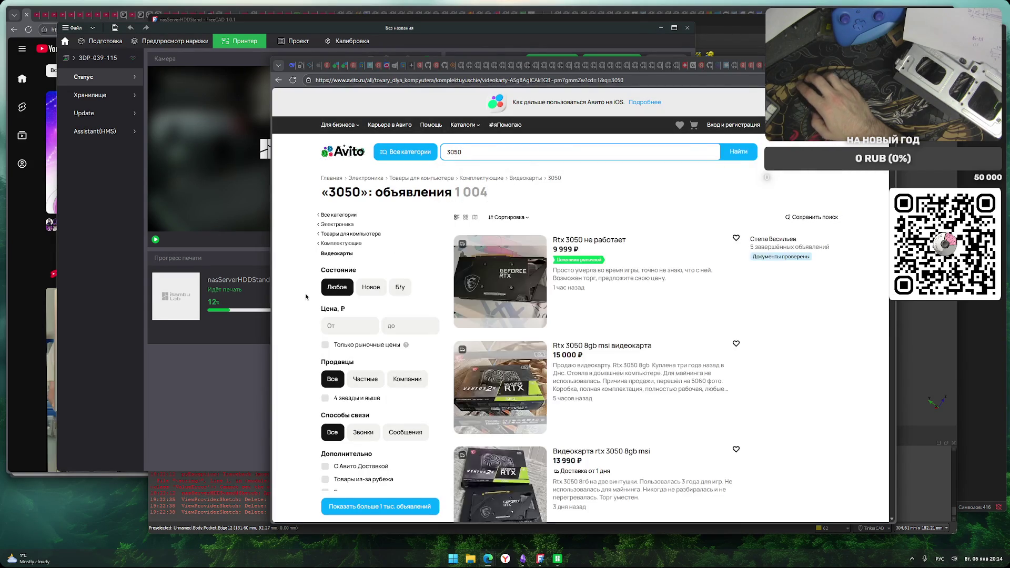
Scroll through the RTX 3050 listings (about 11 500–17 500 ₽) down to the pagination bar
scroll(294, 303, "down", 5)
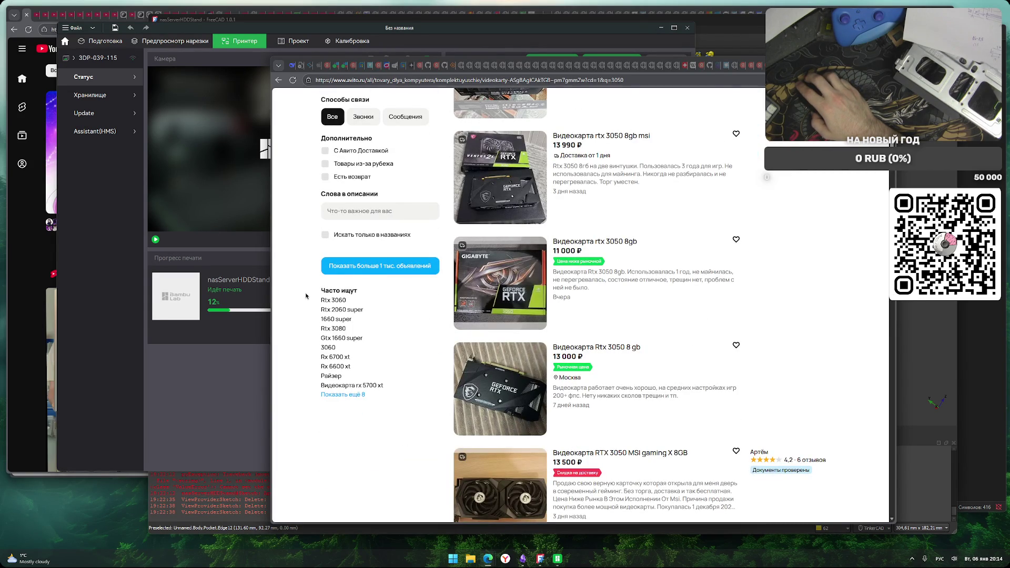
scroll(307, 294, "down", 15)
scroll(440, 326, "down", 10)
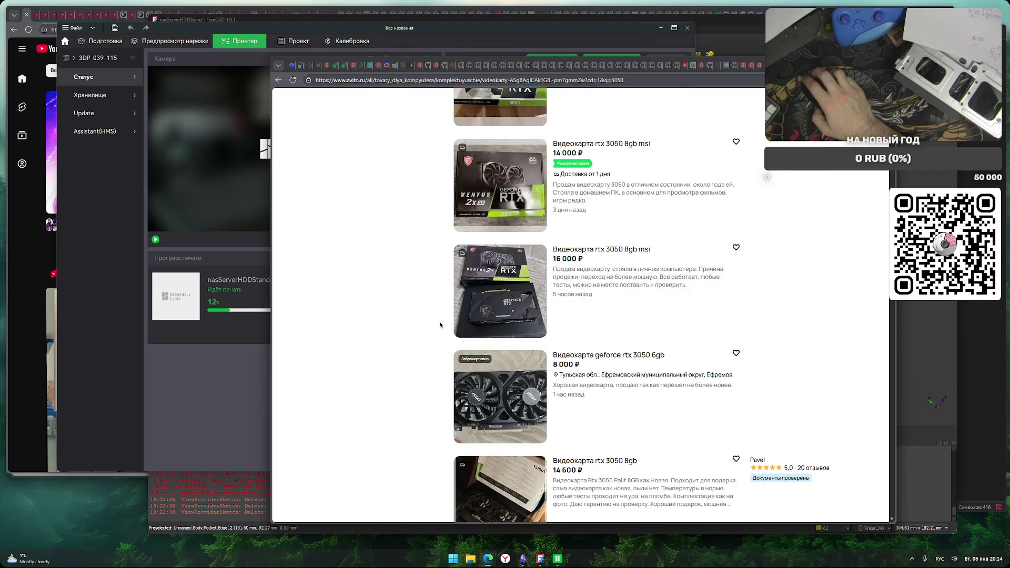
scroll(440, 325, "down", 6)
scroll(440, 324, "up", 3)
scroll(440, 325, "up", 2)
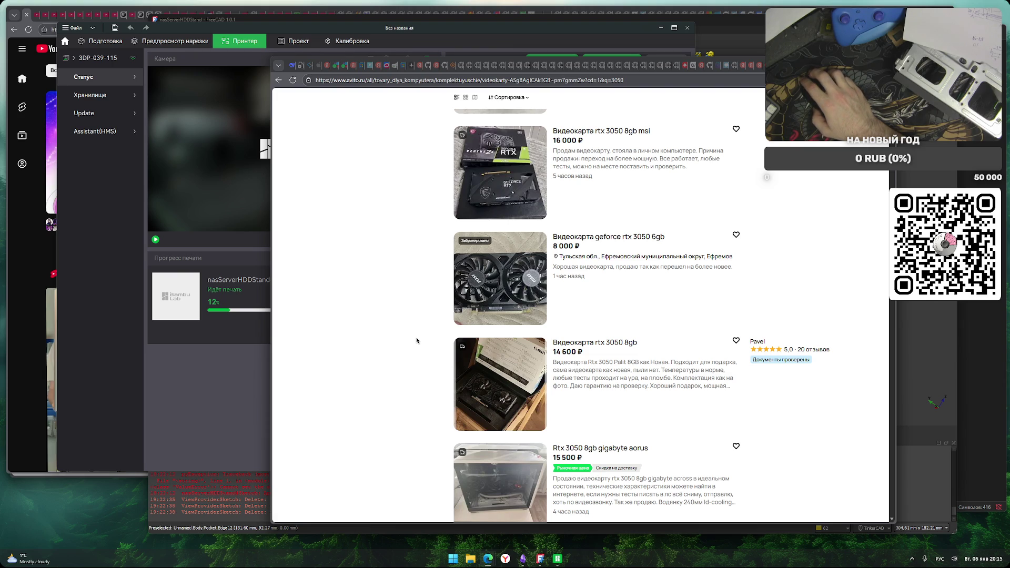
scroll(416, 340, "down", 5)
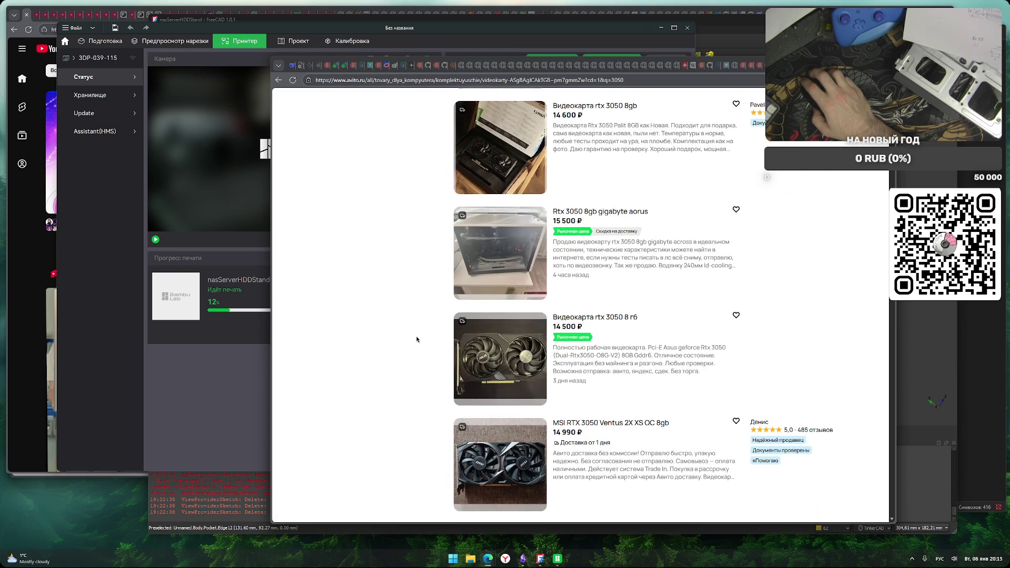
scroll(417, 339, "down", 5)
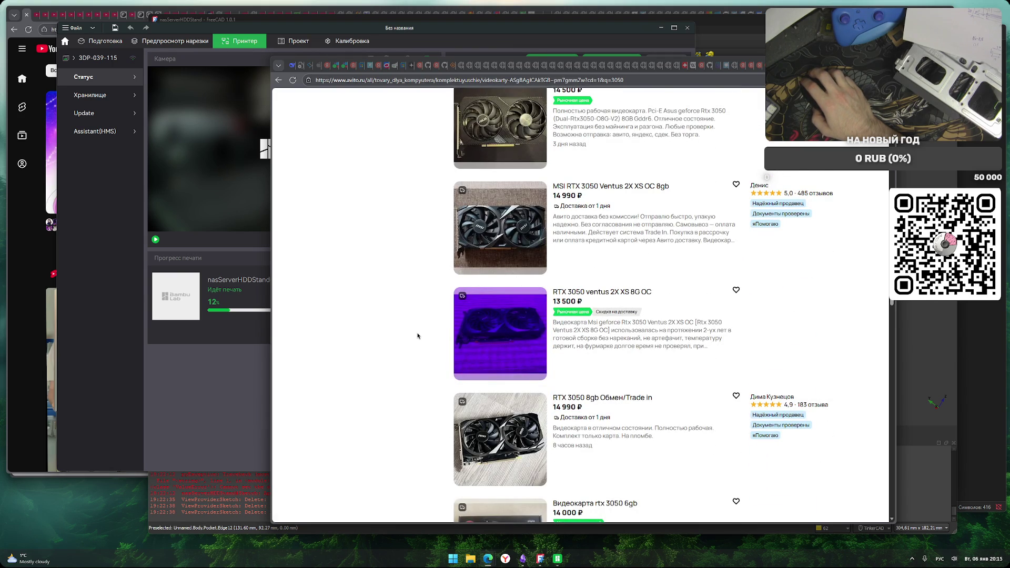
scroll(418, 335, "down", 10)
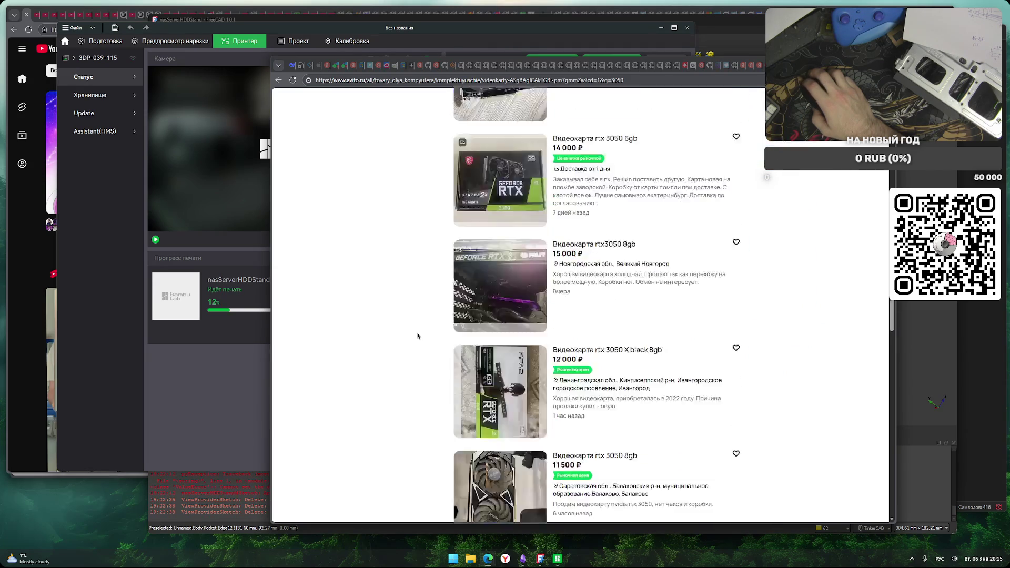
scroll(417, 336, "down", 4)
scroll(418, 335, "down", 10)
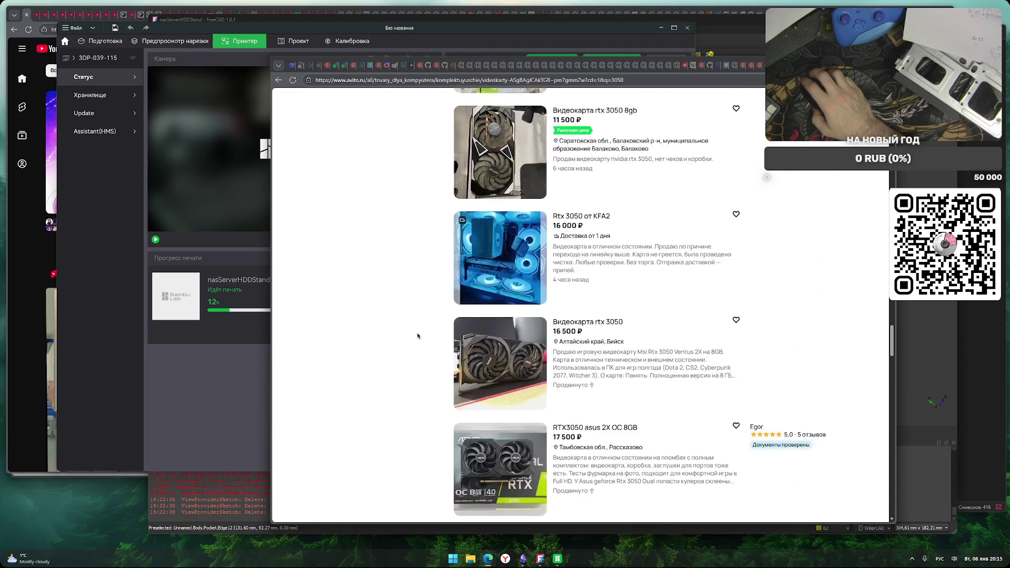
scroll(418, 336, "down", 10)
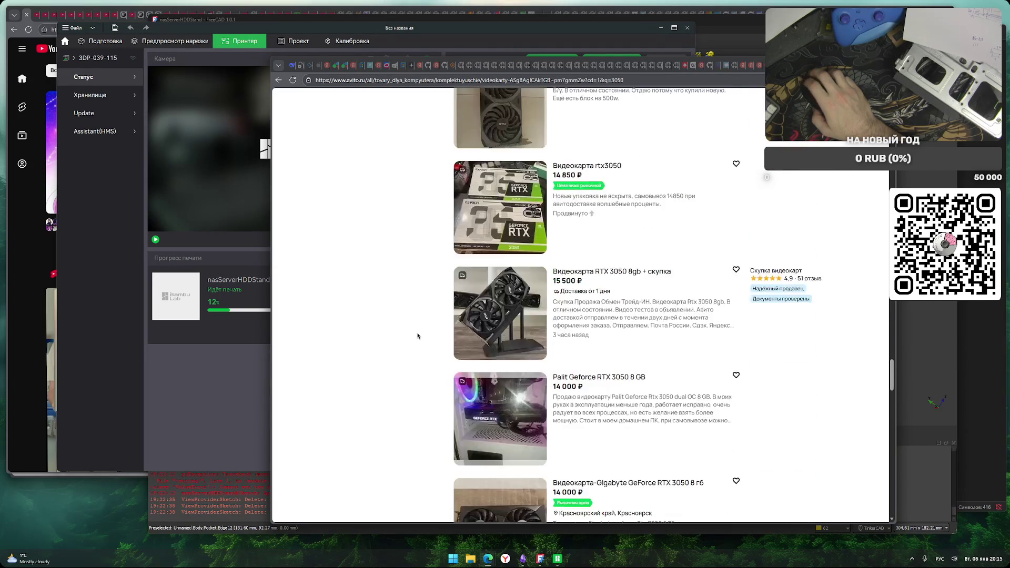
scroll(418, 336, "down", 7)
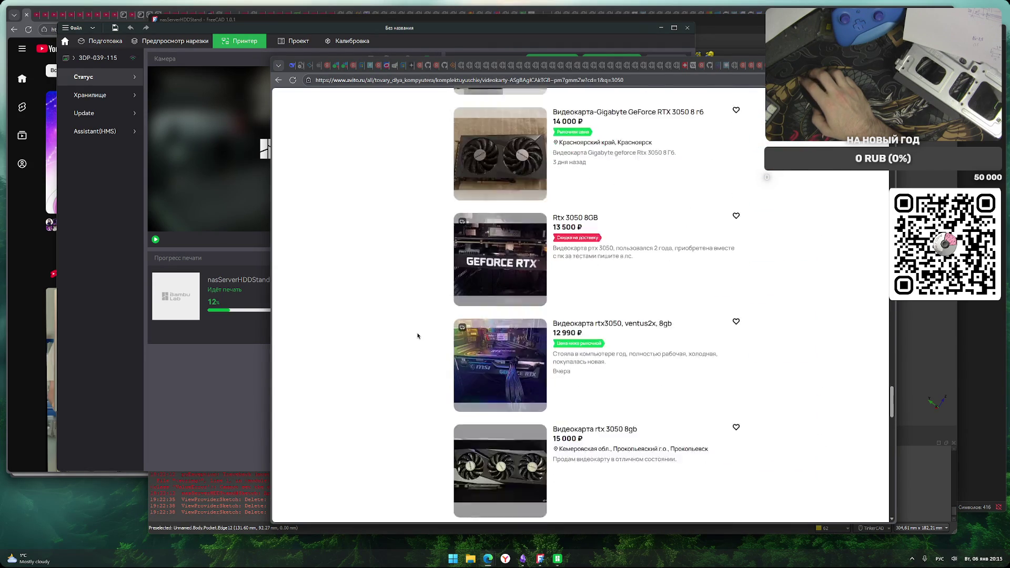
scroll(417, 336, "down", 10)
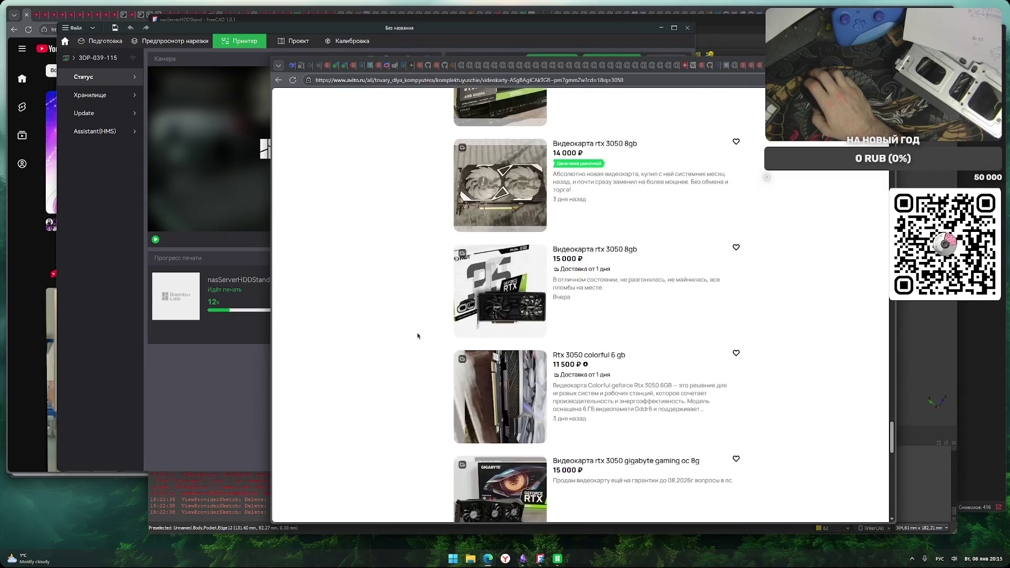
scroll(418, 336, "down", 6)
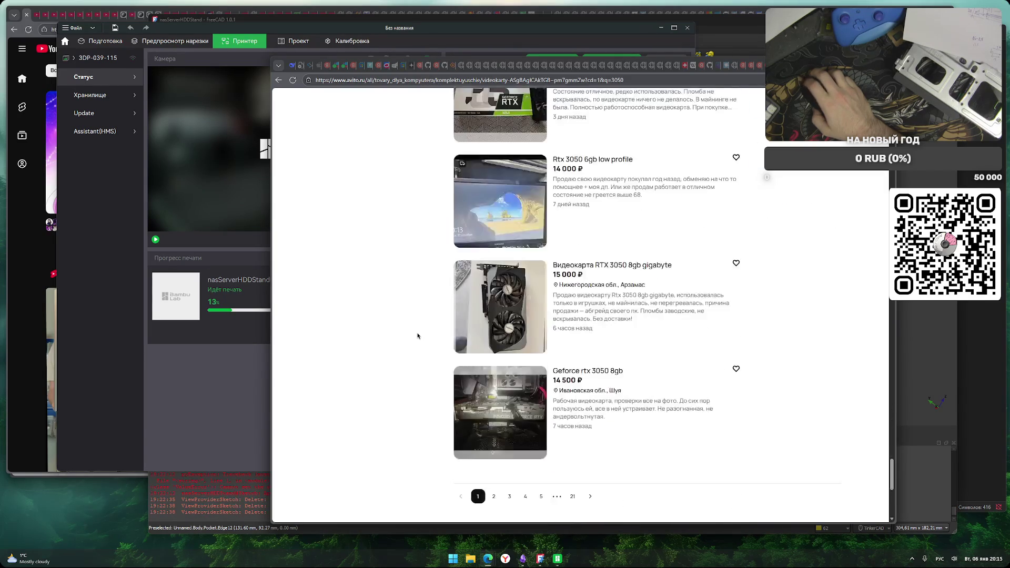
Go to page 2 of the RTX 3050 results and scroll down through the listings
left_click(471, 383)
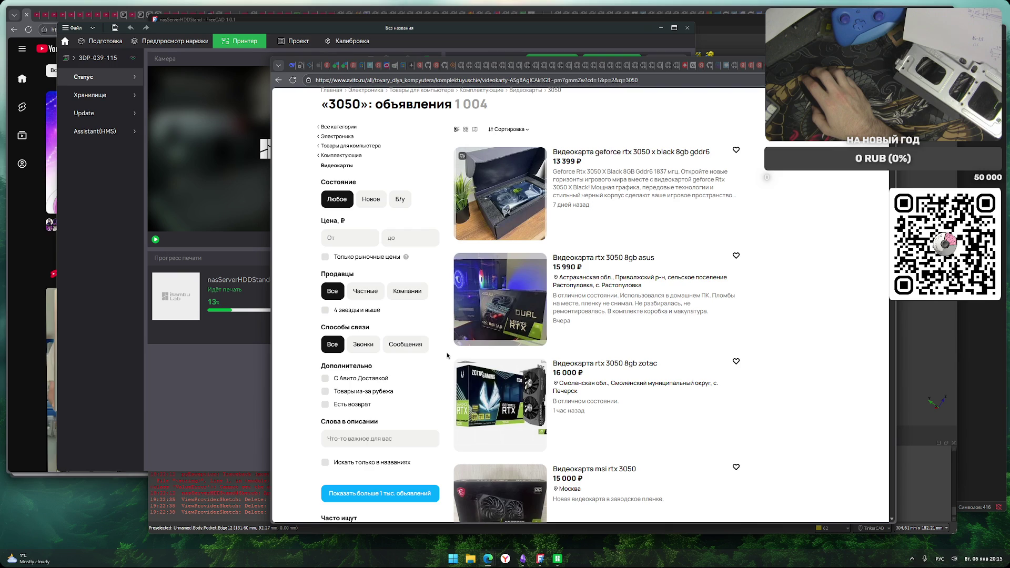
scroll(447, 355, "down", 10)
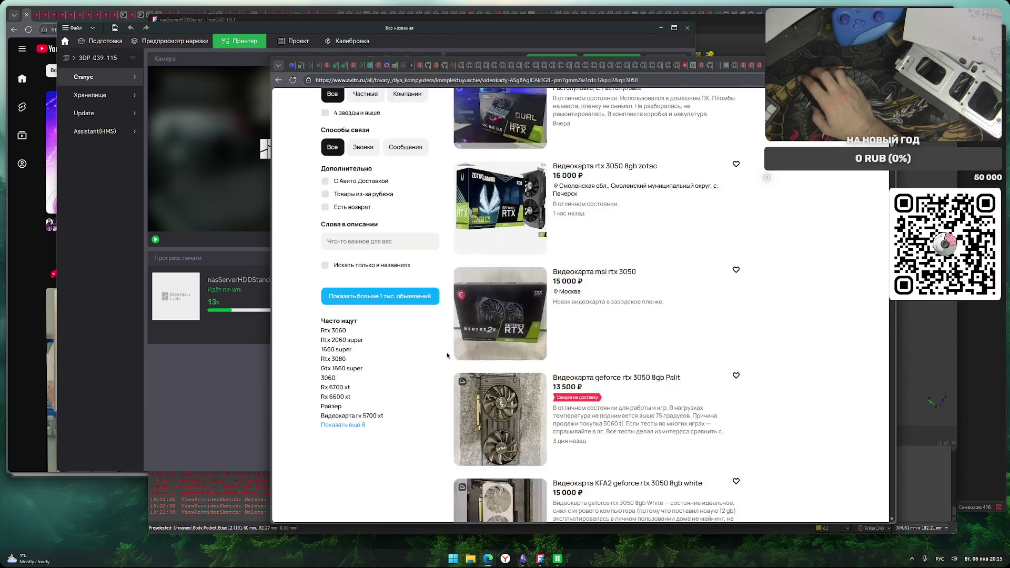
scroll(447, 356, "down", 4)
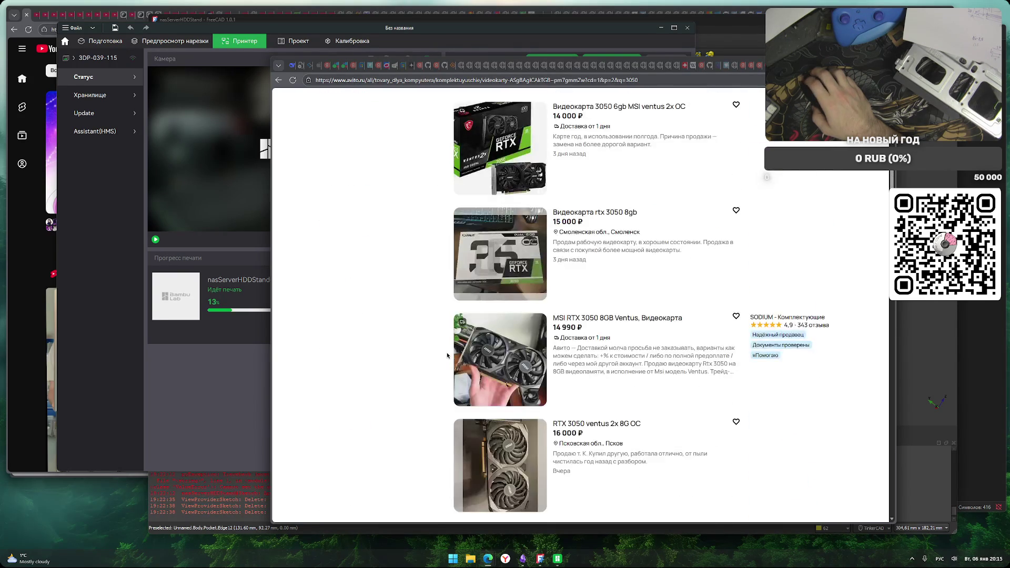
scroll(447, 355, "down", 5)
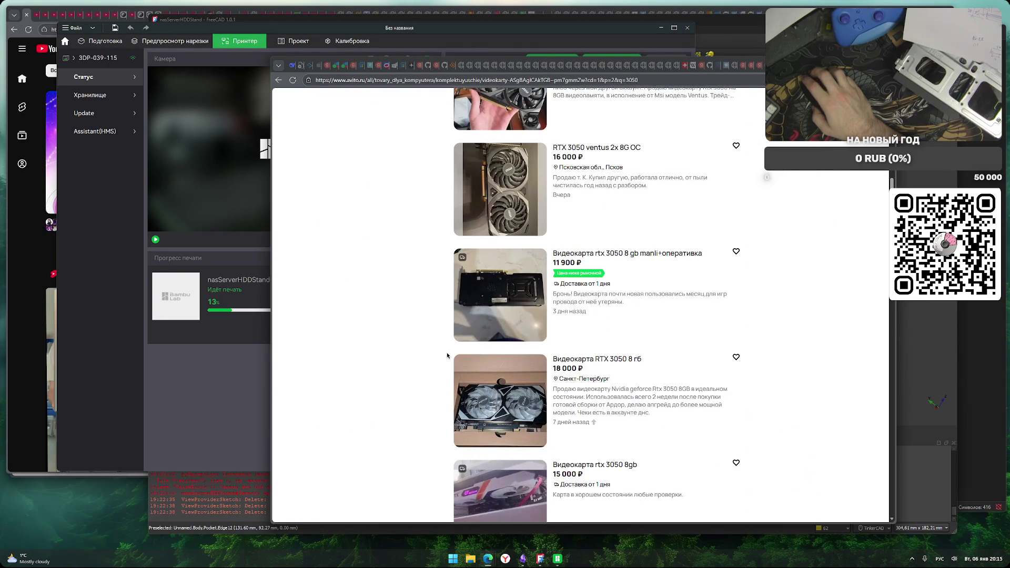
scroll(447, 355, "down", 6)
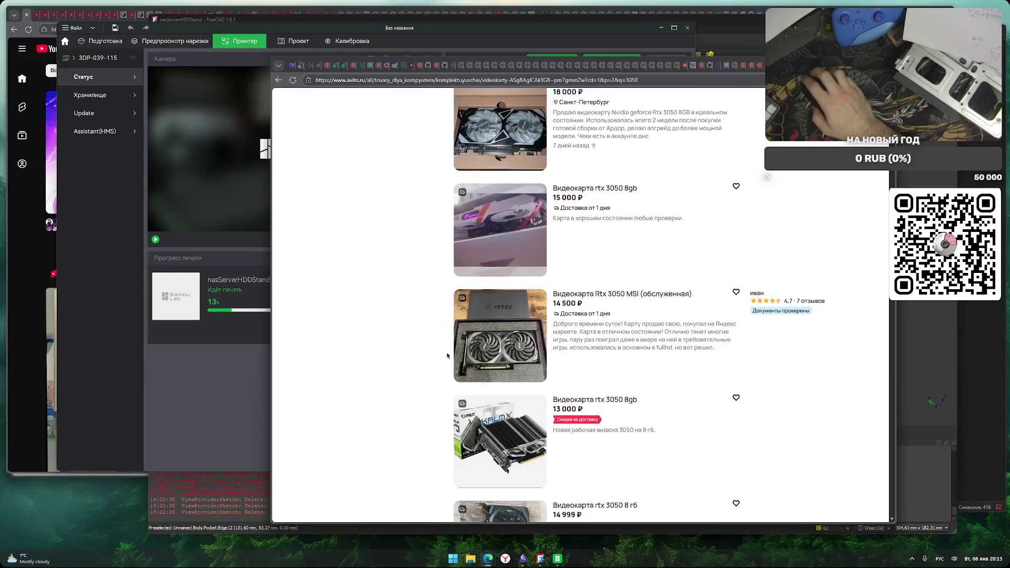
scroll(447, 356, "down", 1)
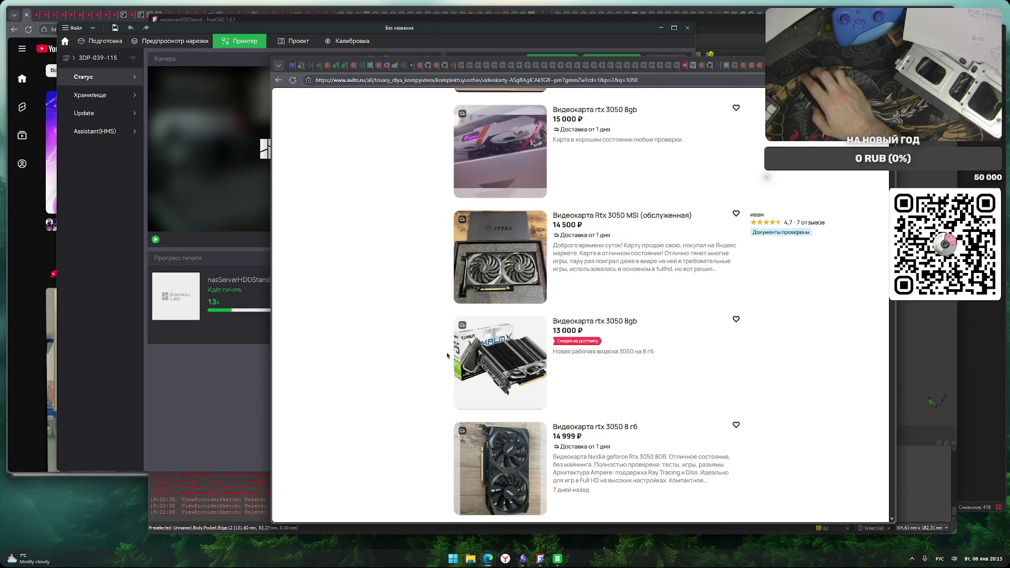
scroll(447, 356, "down", 5)
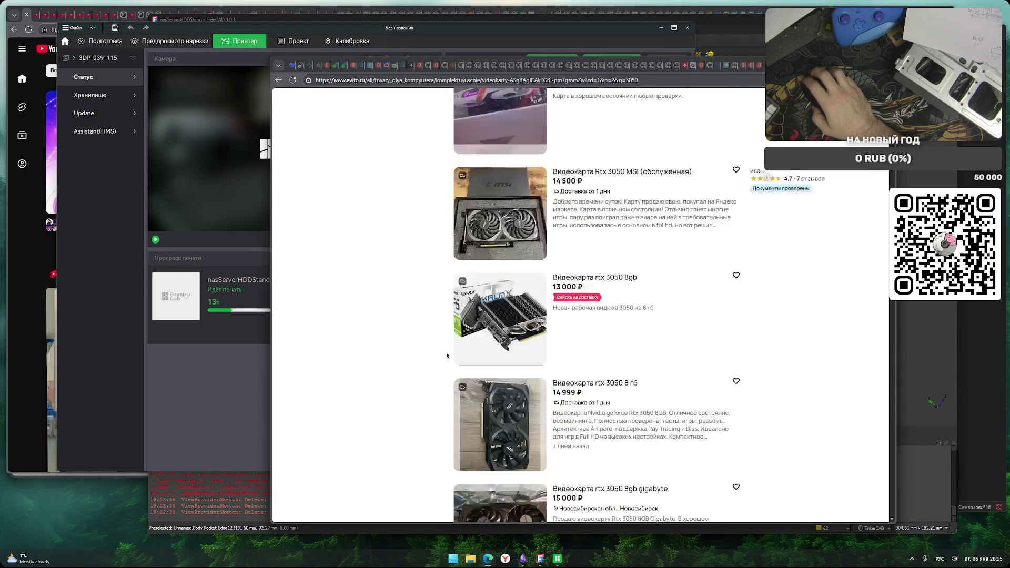
scroll(446, 355, "down", 4)
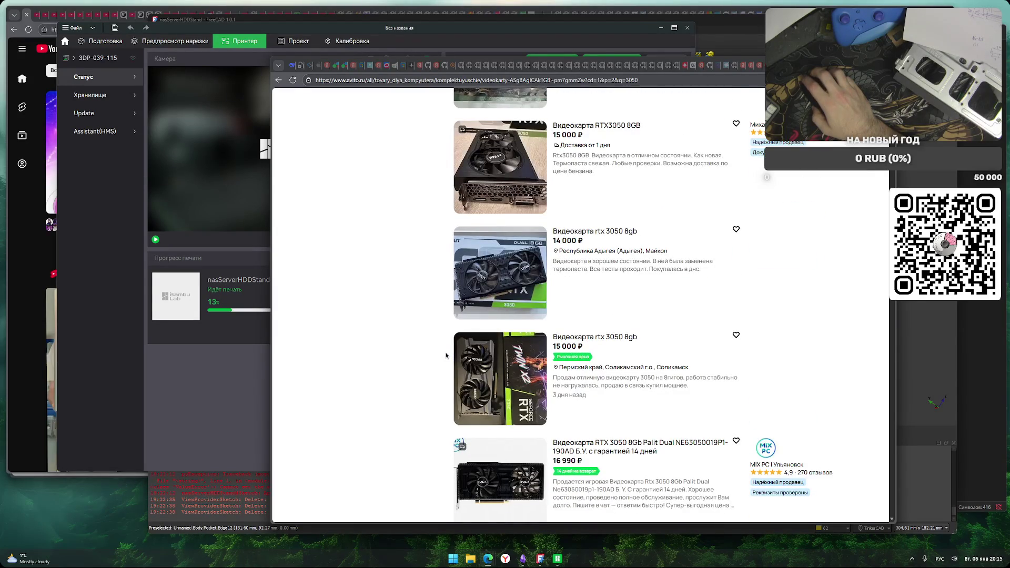
scroll(446, 356, "down", 6)
scroll(446, 356, "up", 4)
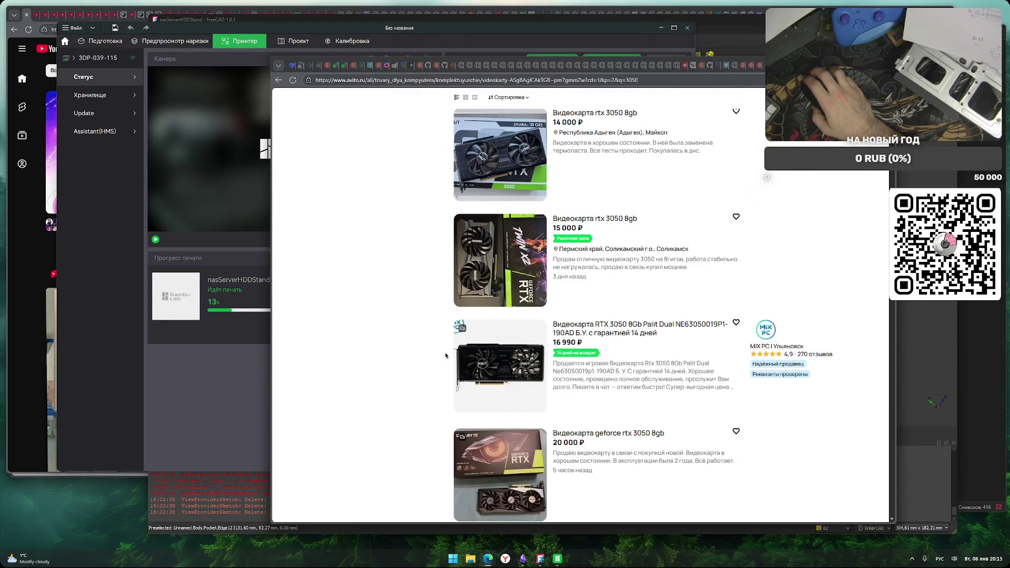
scroll(445, 356, "up", 2)
scroll(445, 356, "down", 11)
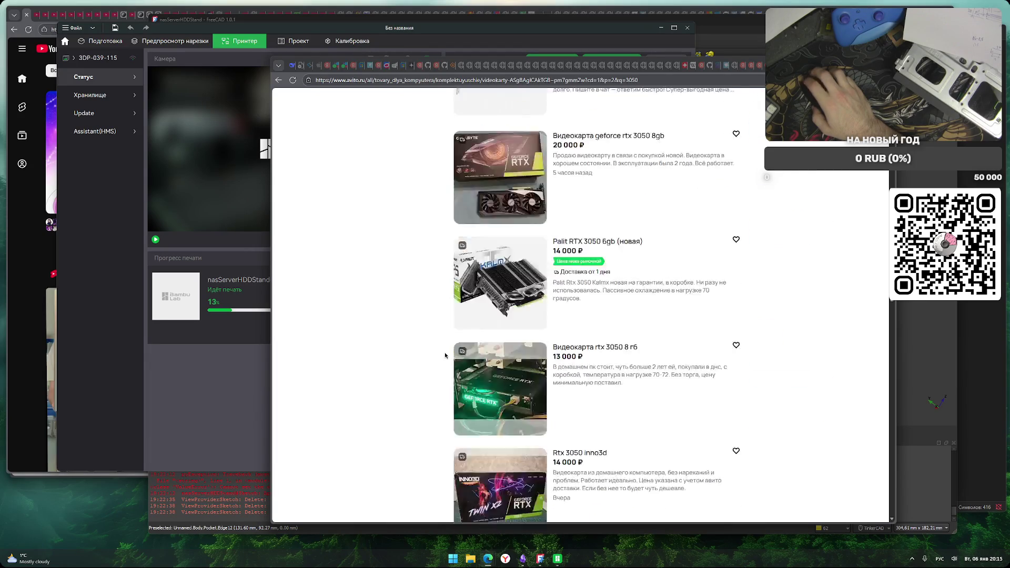
scroll(444, 356, "up", 4)
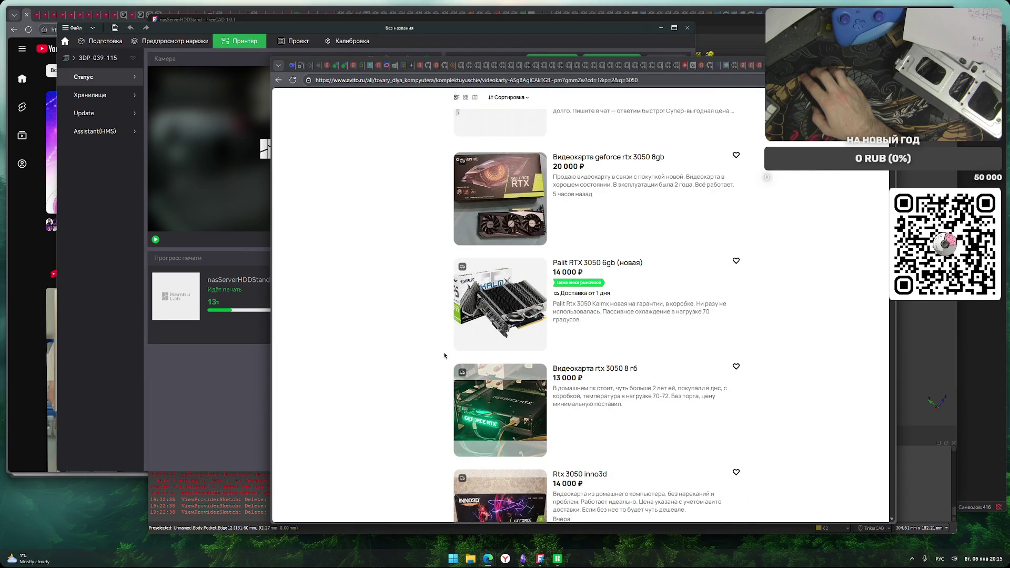
Keep scanning page 2 listings, such as the MSI RTX 3050 Ventus 2X OC 8GB at 14 500 ₽
scroll(445, 355, "down", 2)
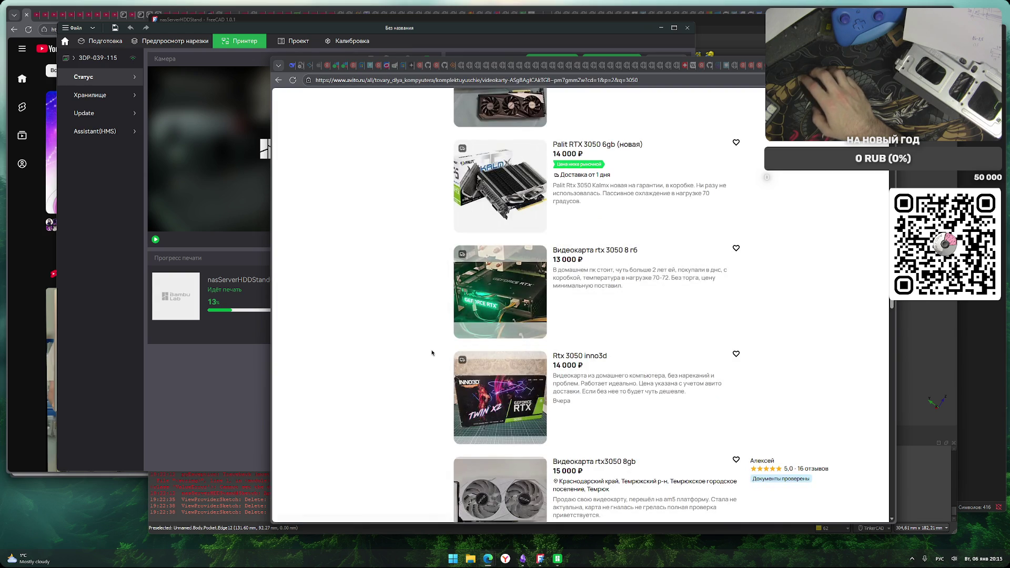
scroll(432, 351, "down", 15)
scroll(437, 358, "down", 10)
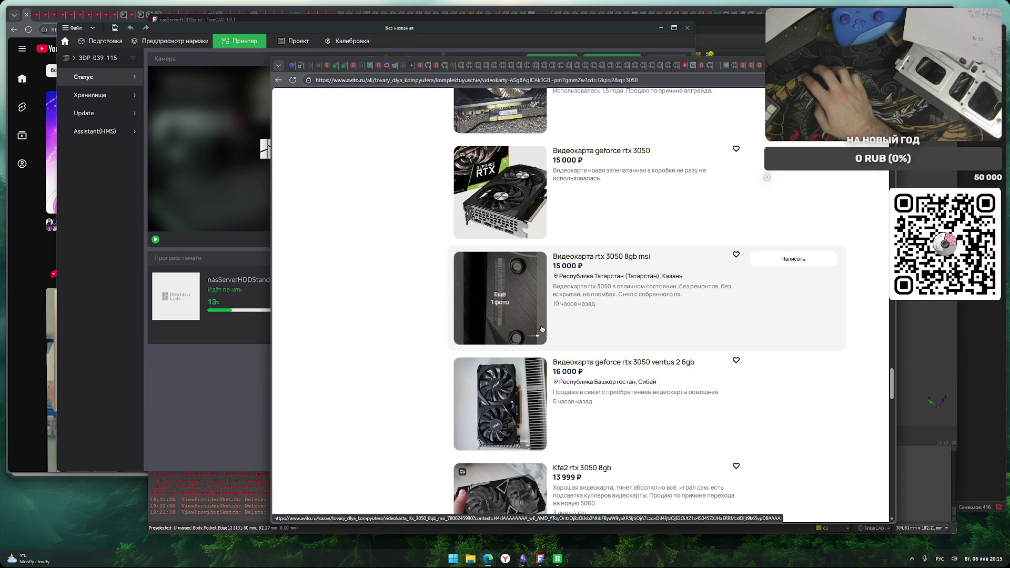
scroll(404, 356, "down", 1)
scroll(404, 357, "up", 1)
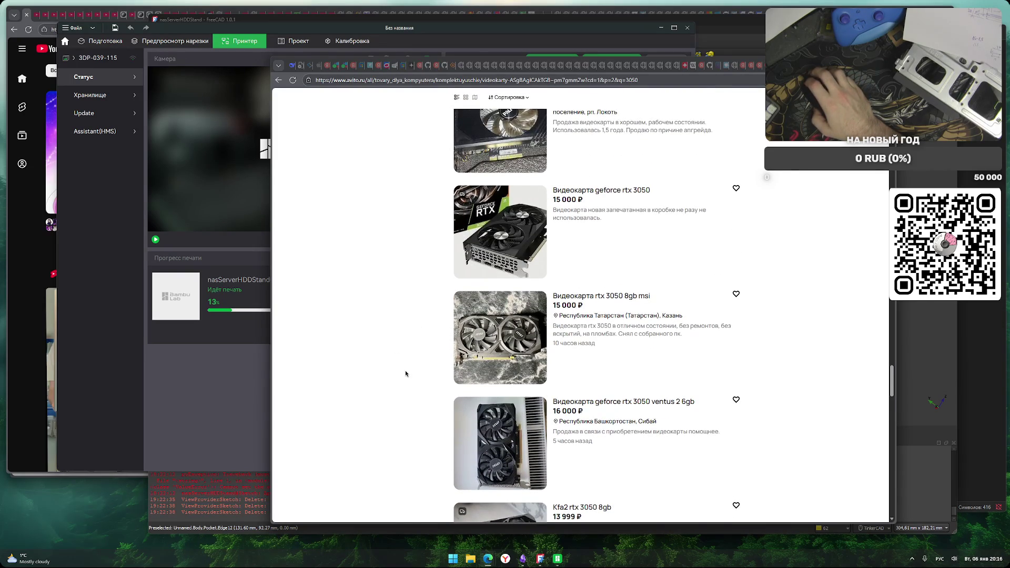
mouse_move(473, 253)
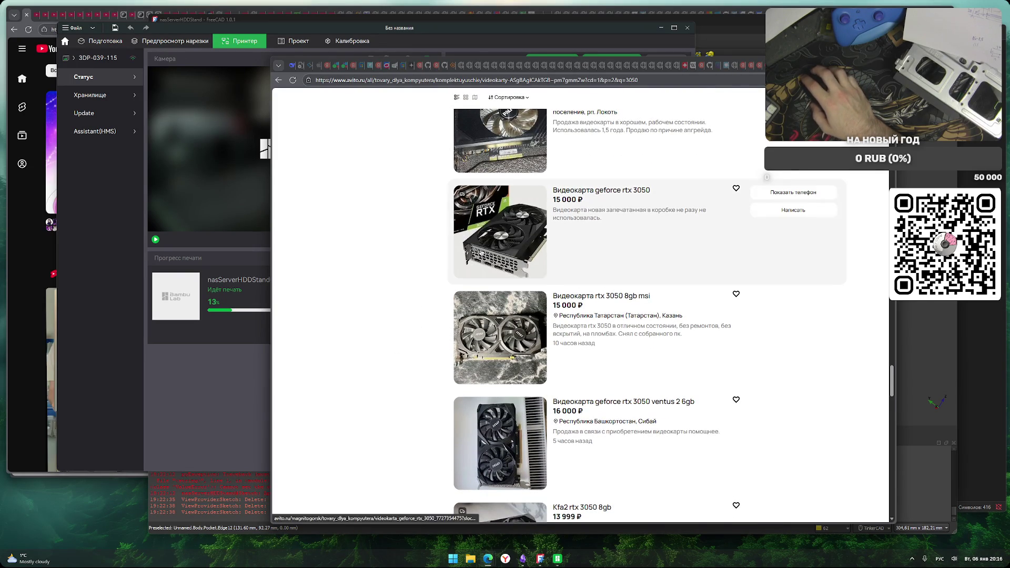
scroll(435, 364, "down", 3)
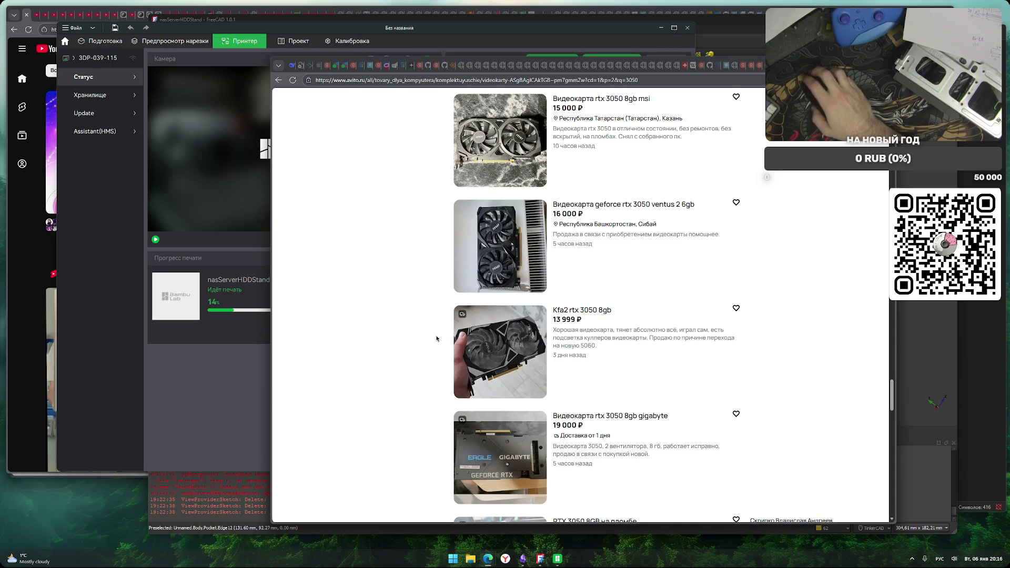
mouse_move(535, 261)
scroll(372, 321, "down", 4)
scroll(372, 322, "down", 5)
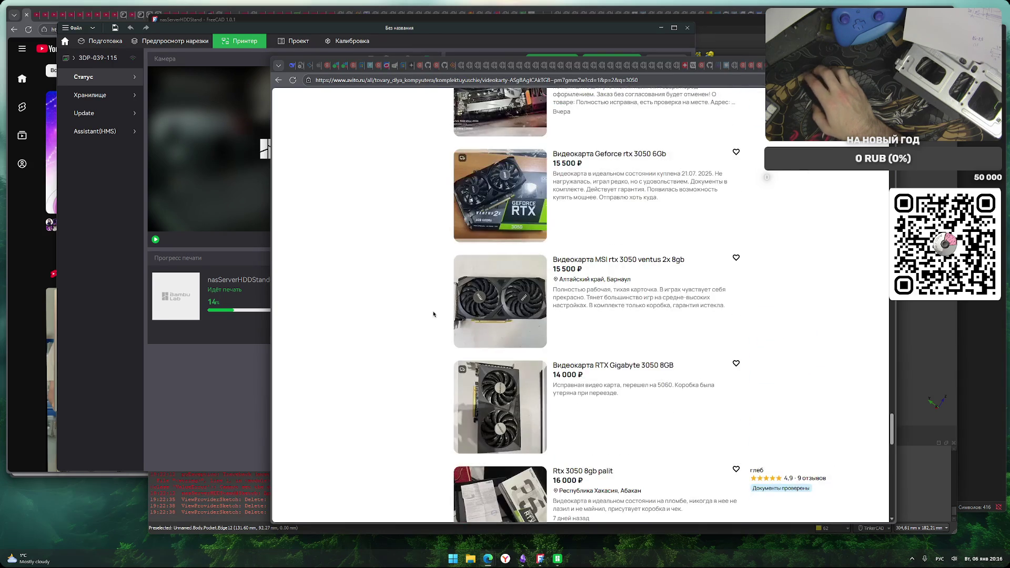
scroll(434, 314, "down", 3)
scroll(442, 317, "down", 5)
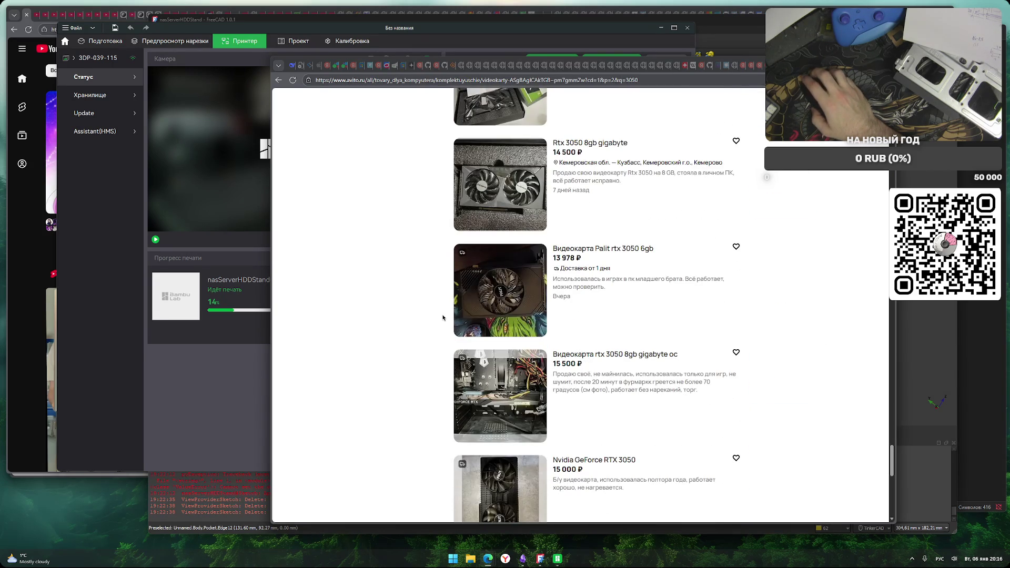
scroll(442, 317, "down", 4)
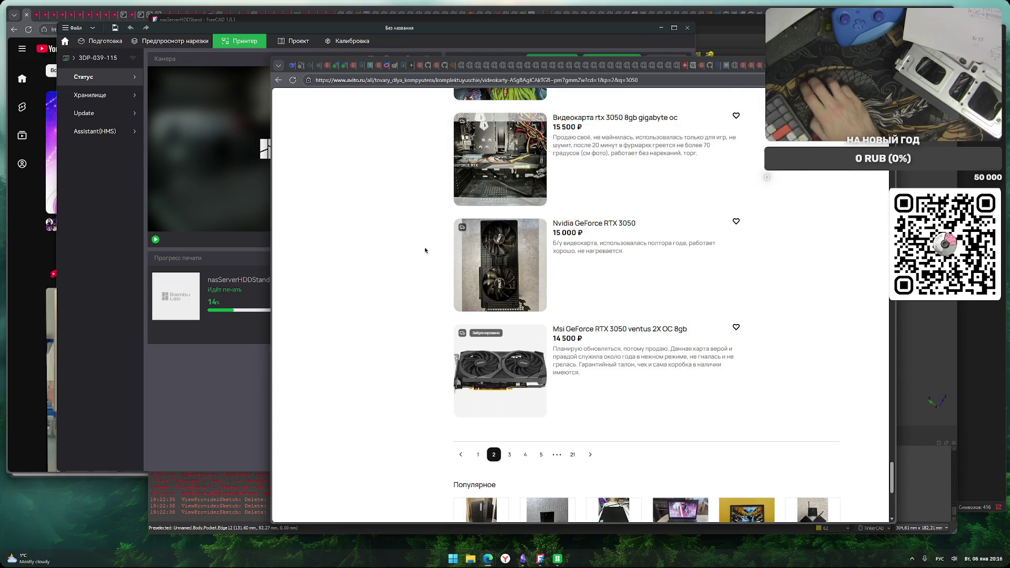
scroll(423, 228, "up", 15)
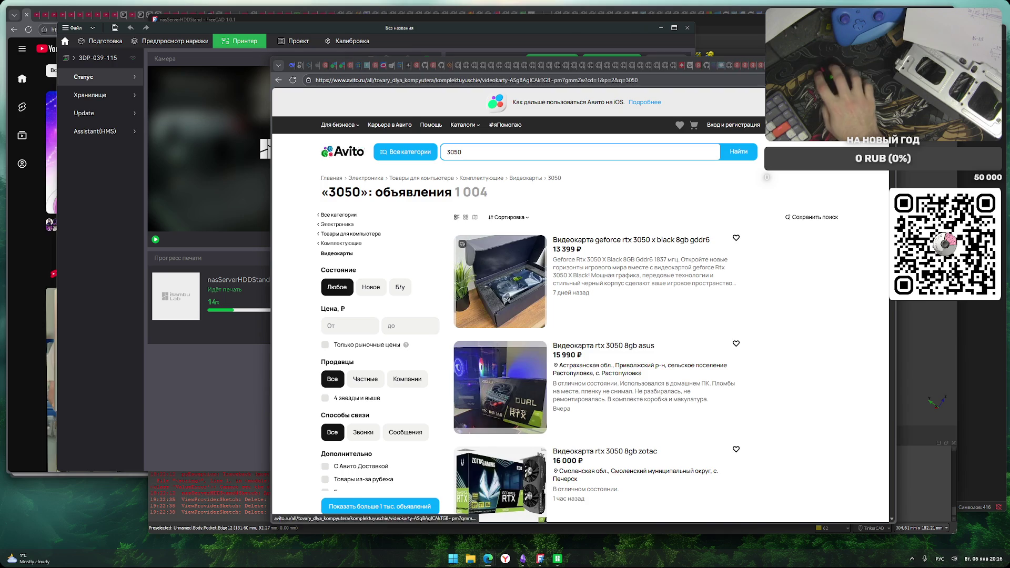
From the Avito home page, search for 1150 within the Материнские платы category
left_click(342, 153)
left_click(512, 151)
type("3050")
key("ctrl+a")
type("11")
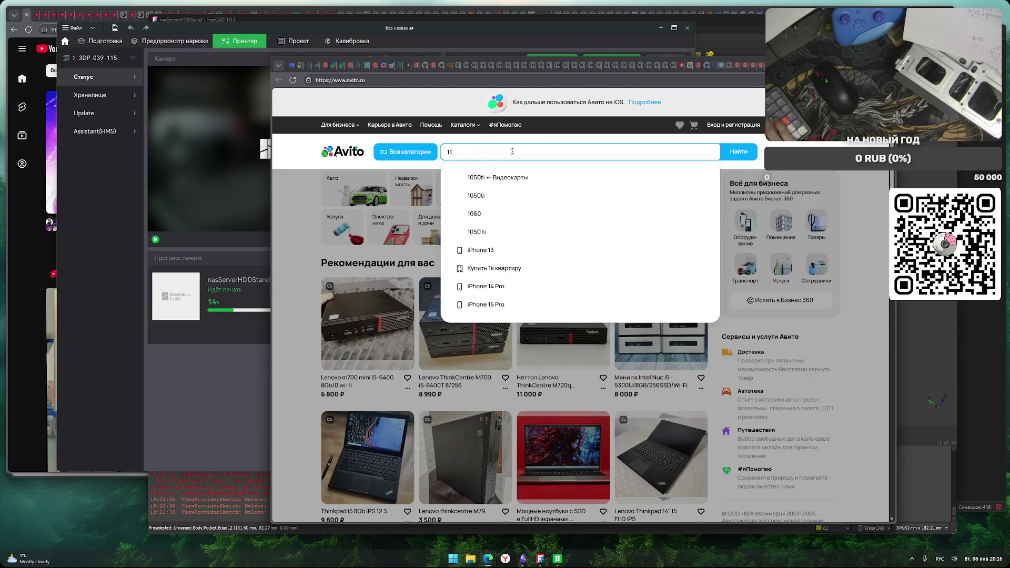
type("50")
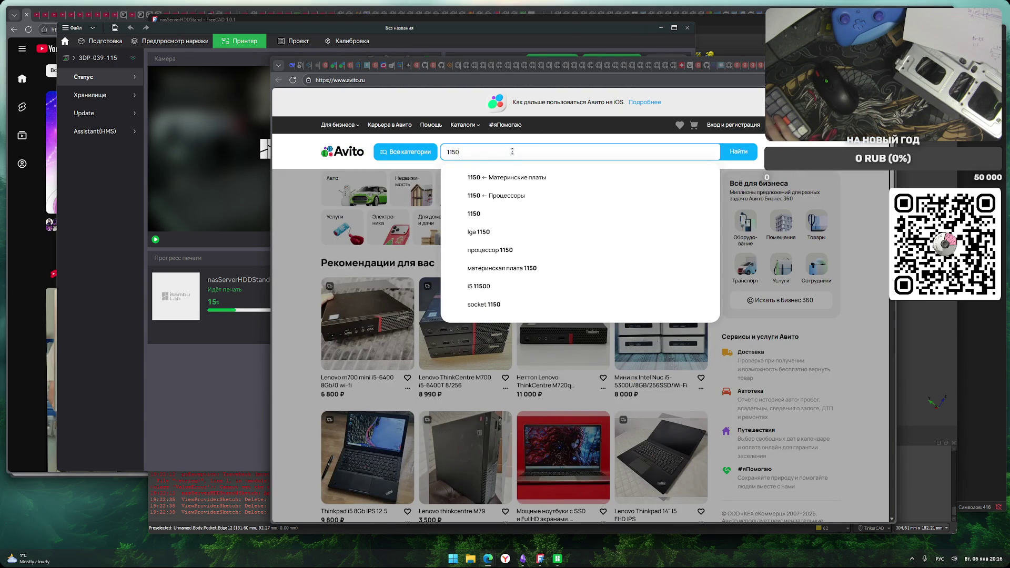
left_click(515, 177)
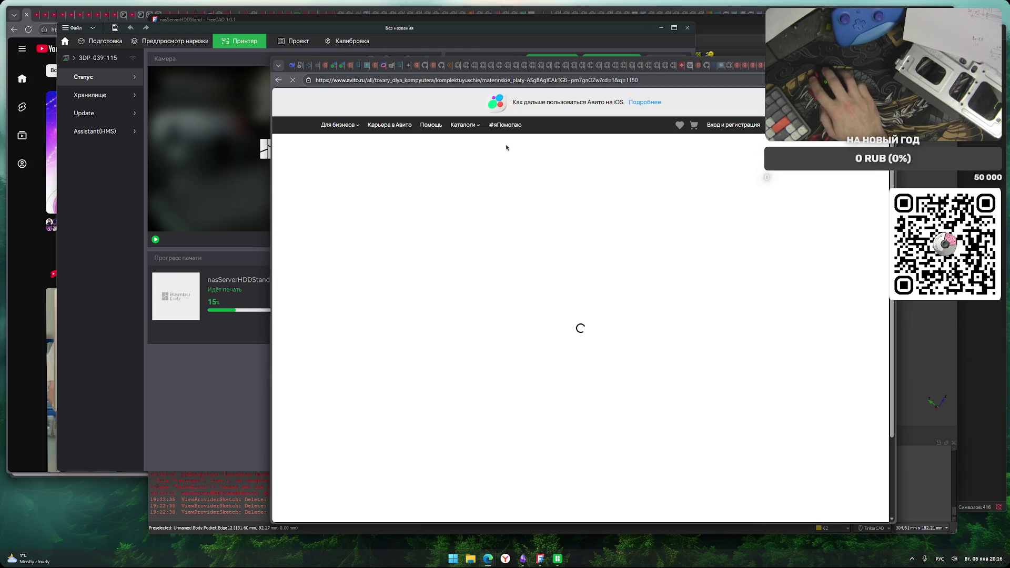
Refine the motherboard search to 'mini itx 1150', showing 52 listings
left_click(508, 154)
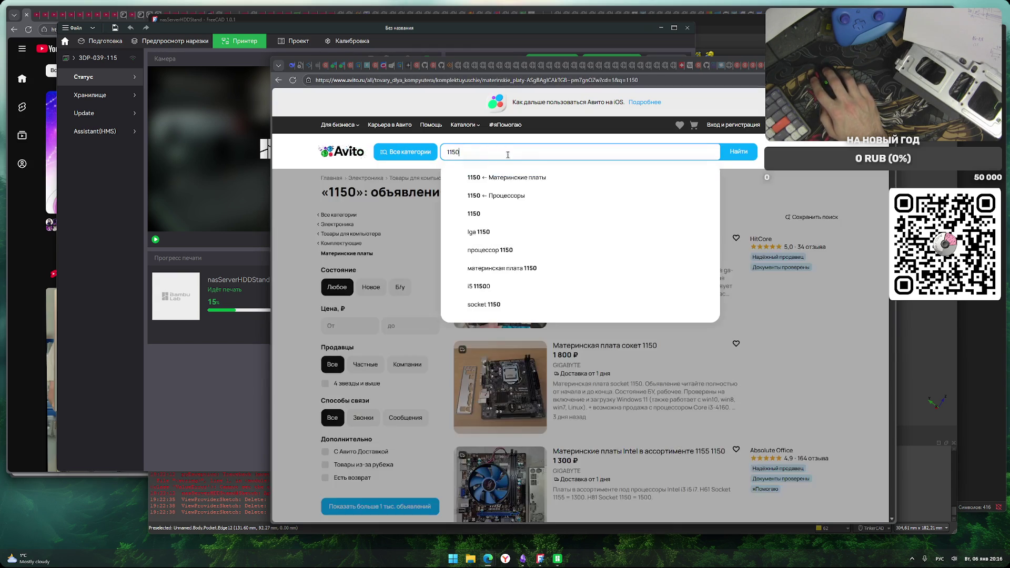
type("ш")
key("BackSpace")
key("alt+shift")
type("mini itx")
key("Return")
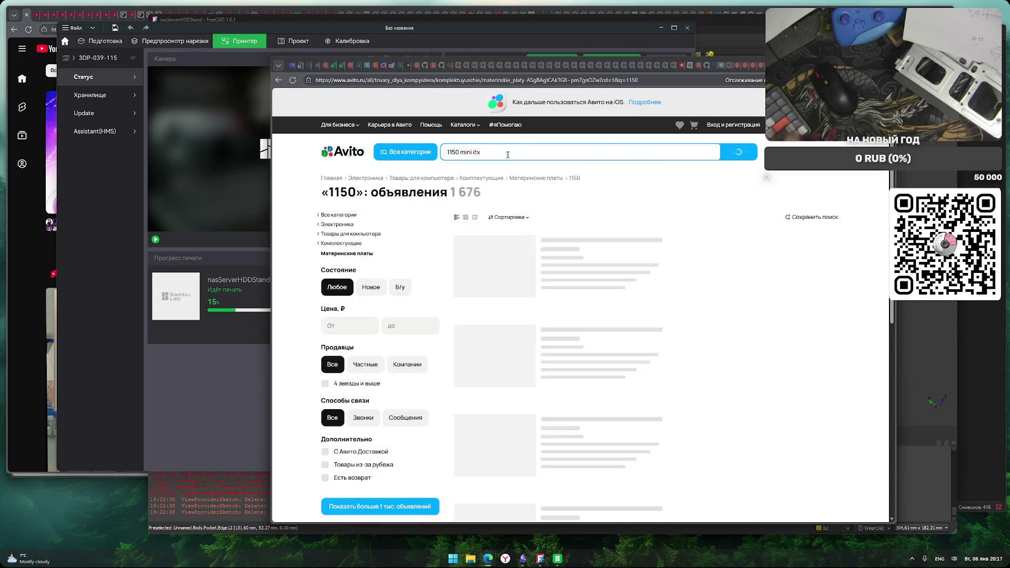
left_click(508, 155)
left_click(528, 178)
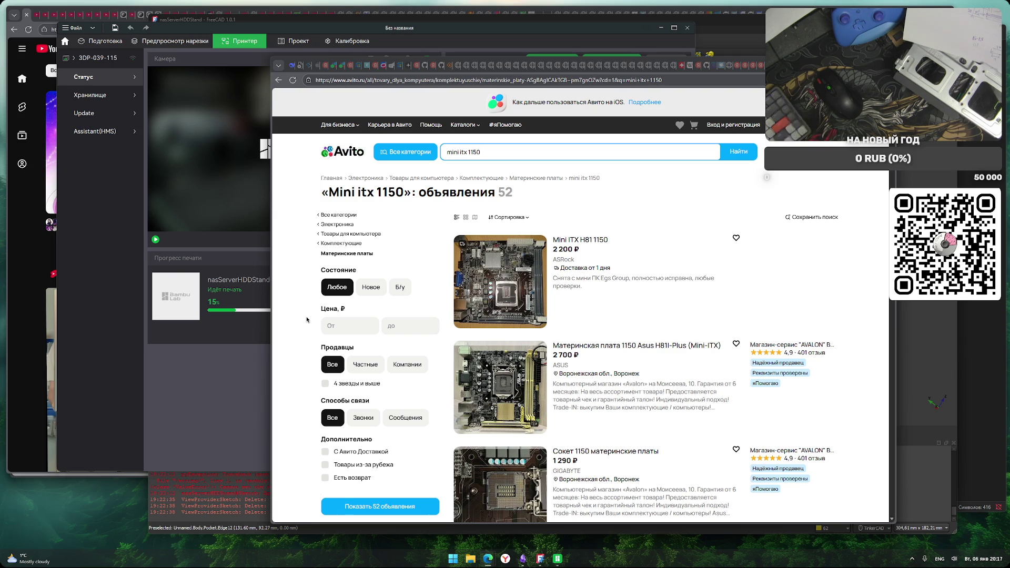
key("ctrl+t")
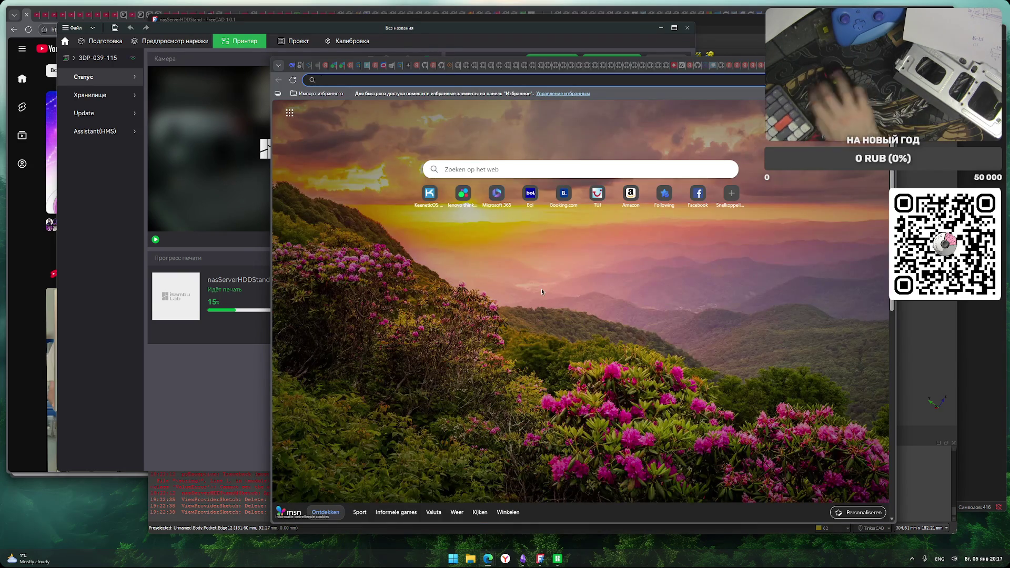
Web-search 'i5 3330 сокет' to confirm the LGA 1155 socket, then return to Avito
type("dsi5 3330")
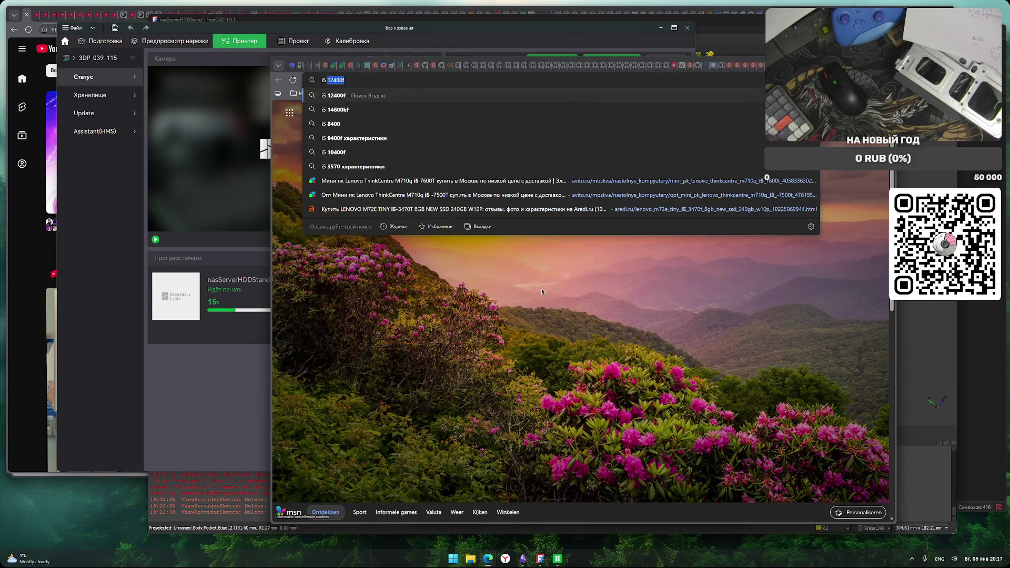
key("alt+shift")
type("сокет")
key("Return")
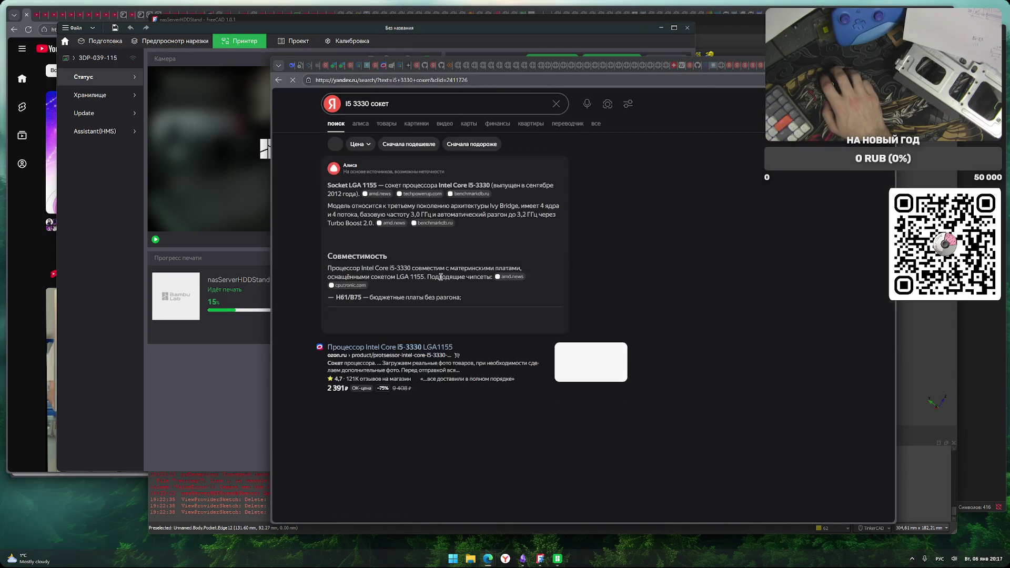
key("ctrl+shift+Tab")
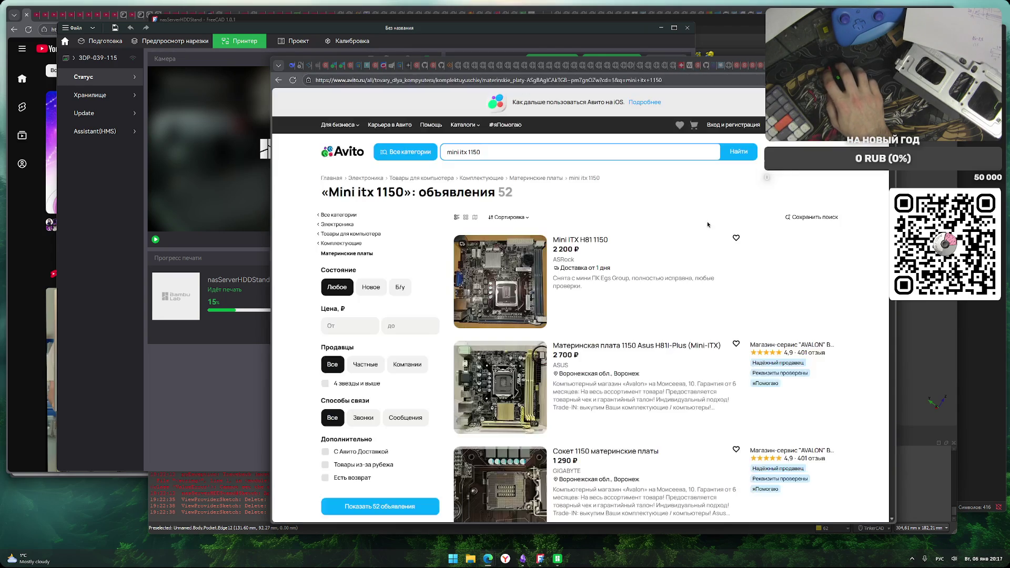
left_click(489, 152)
Change the search to 'mini itx 1155' and scroll through the 79 motherboard listings
key("BackSpace")
type("5")
left_click(547, 177)
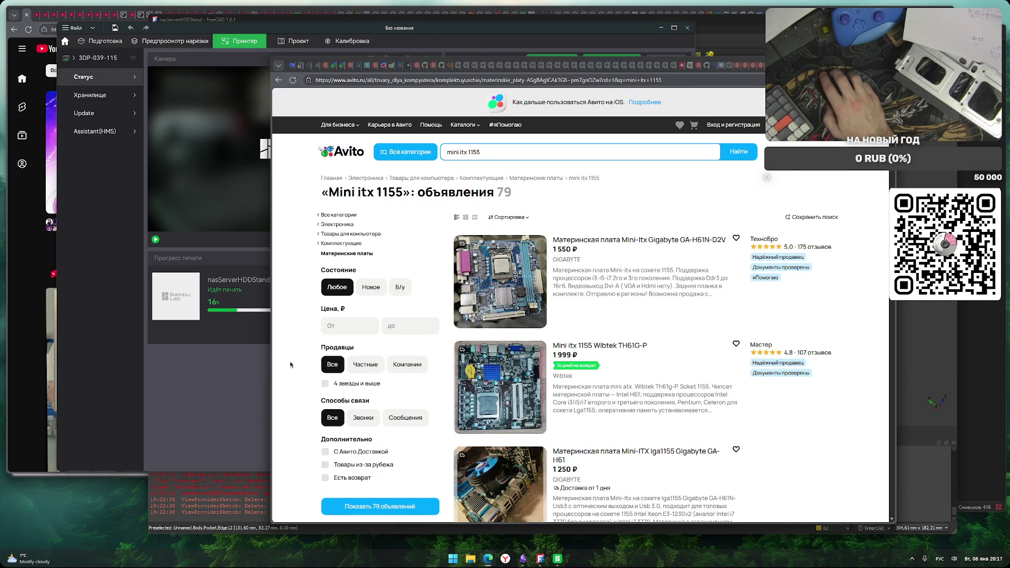
scroll(291, 365, "down", 1)
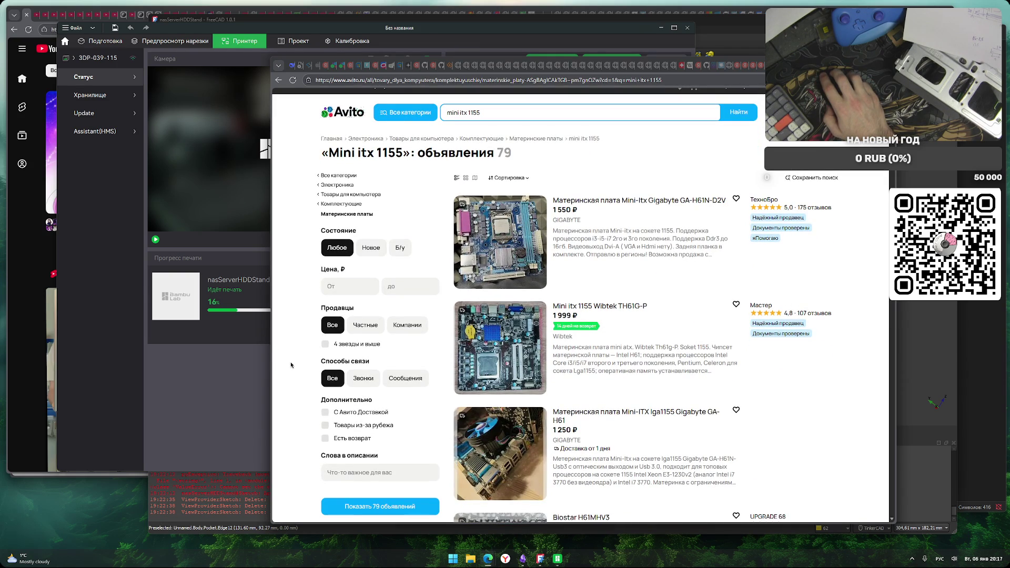
scroll(291, 365, "down", 2)
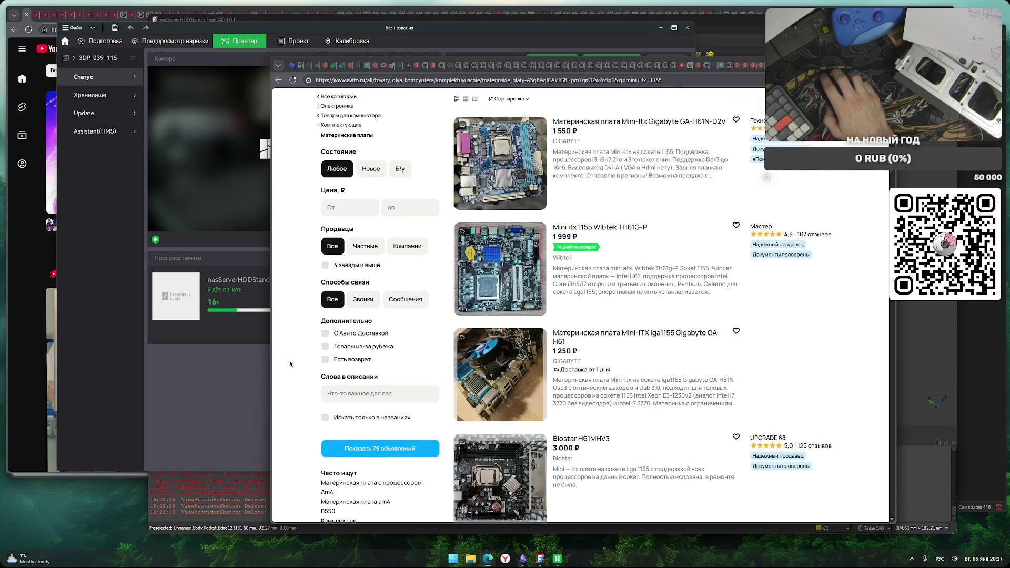
scroll(291, 364, "down", 2)
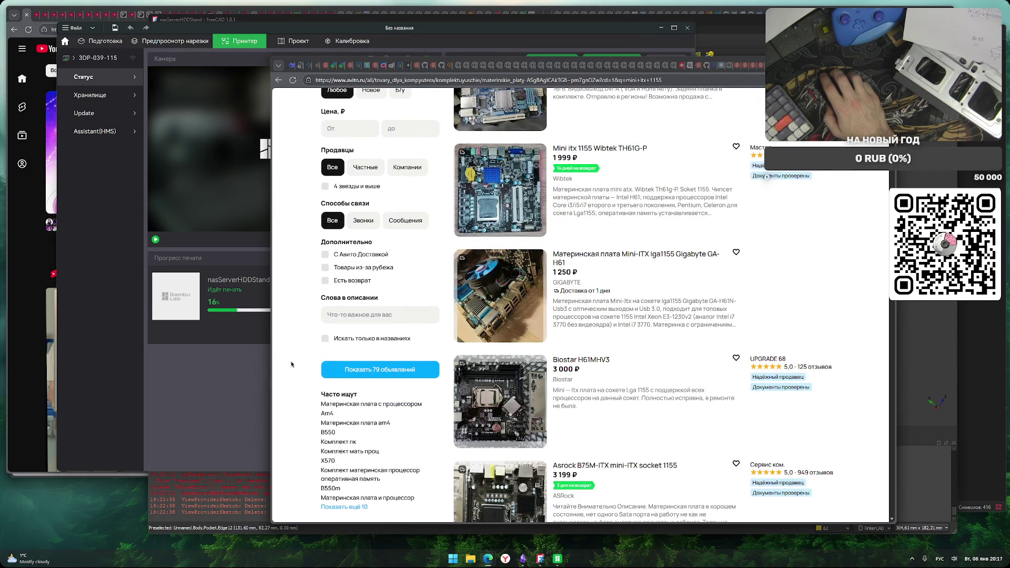
scroll(291, 364, "down", 3)
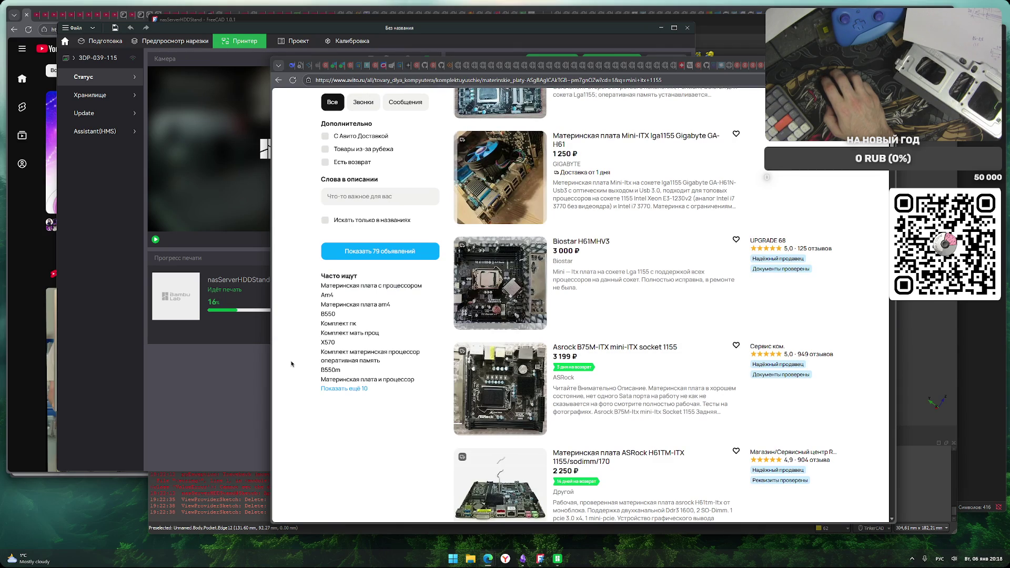
scroll(291, 364, "down", 3)
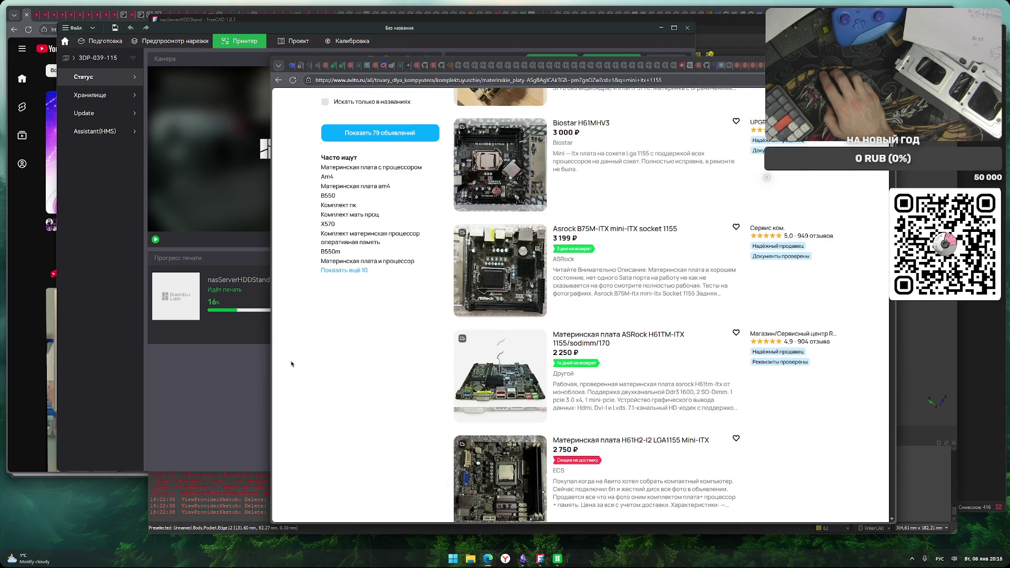
scroll(291, 364, "down", 5)
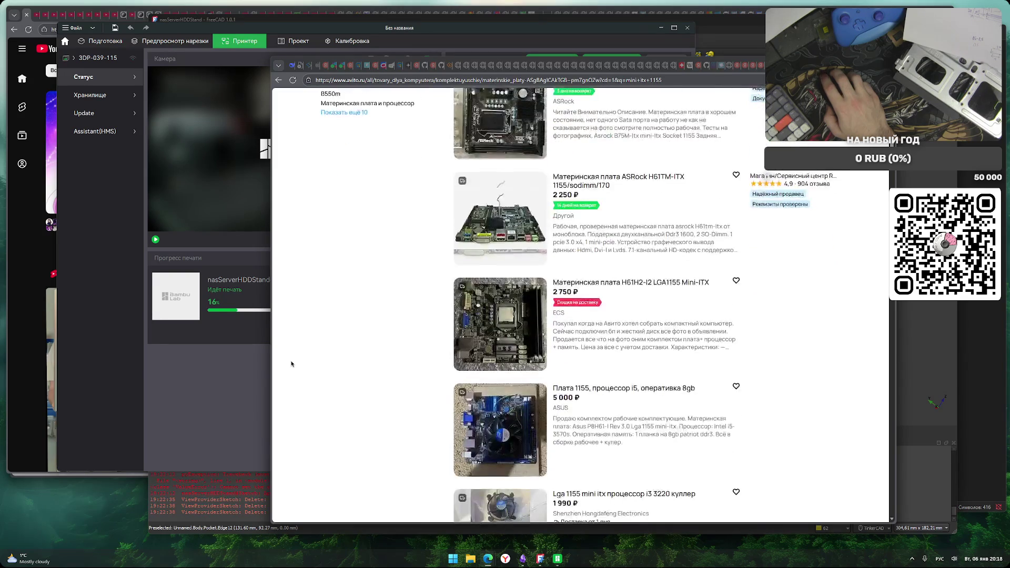
scroll(291, 364, "down", 1)
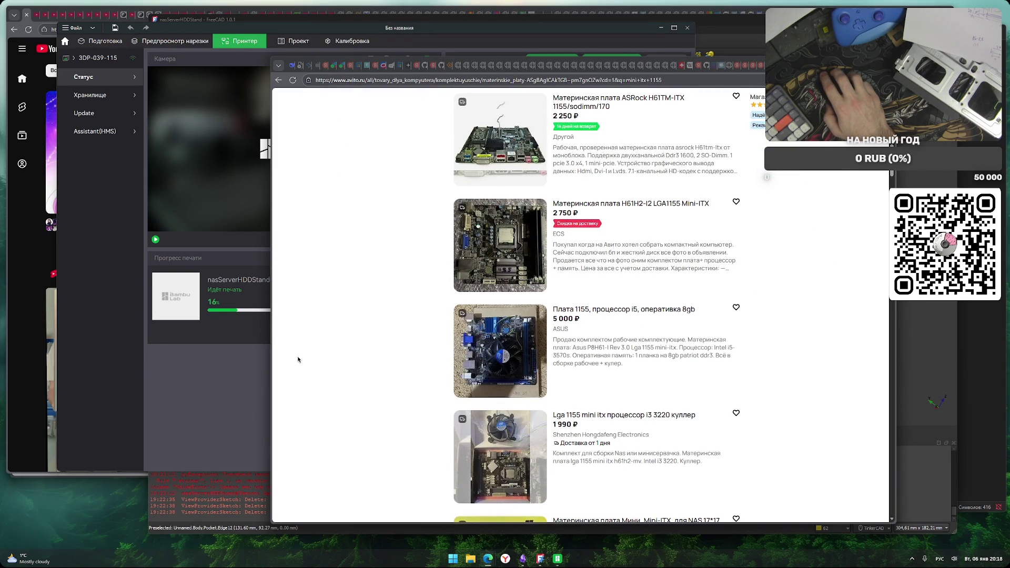
scroll(297, 360, "down", 2)
scroll(298, 359, "down", 2)
scroll(298, 360, "down", 5)
scroll(298, 360, "down", 5)
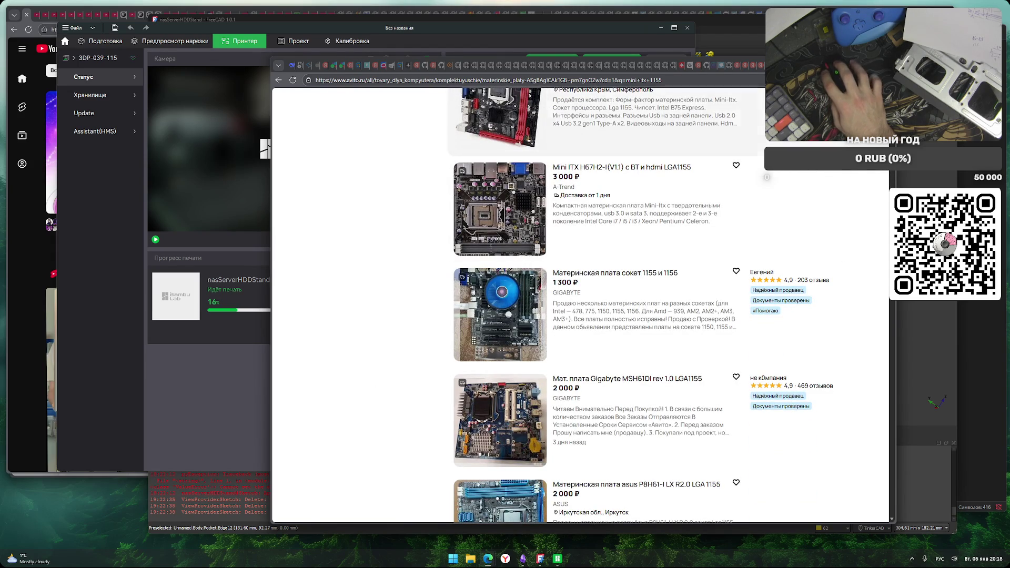
key("ctrl+t")
type("корпу")
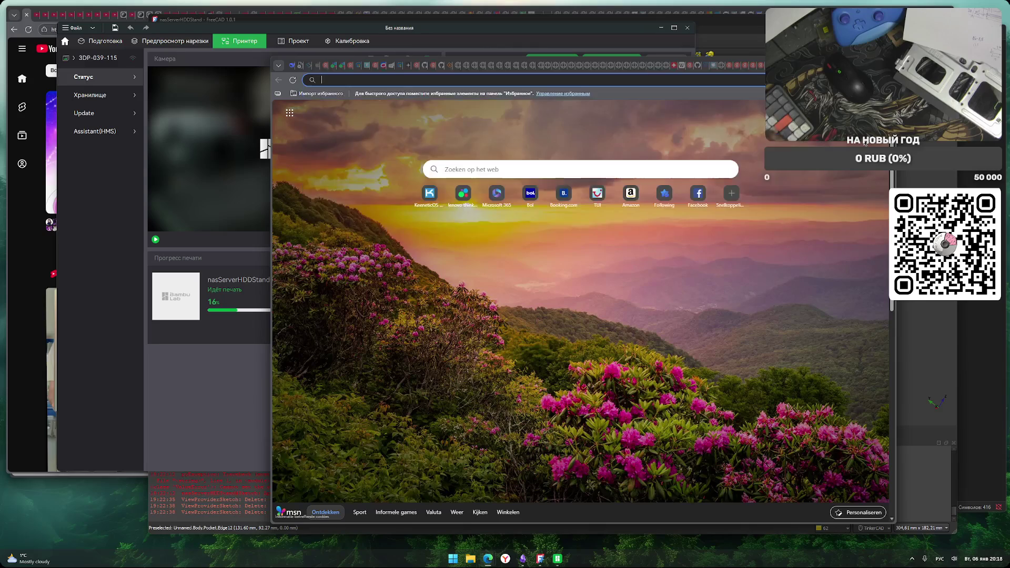
type("с дл")
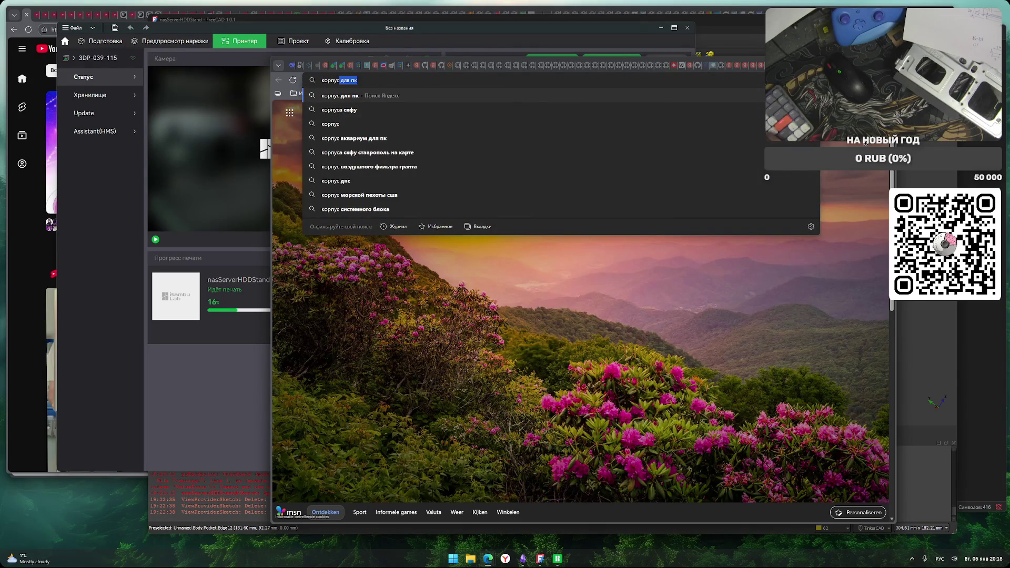
type("я пк")
key("alt+shift")
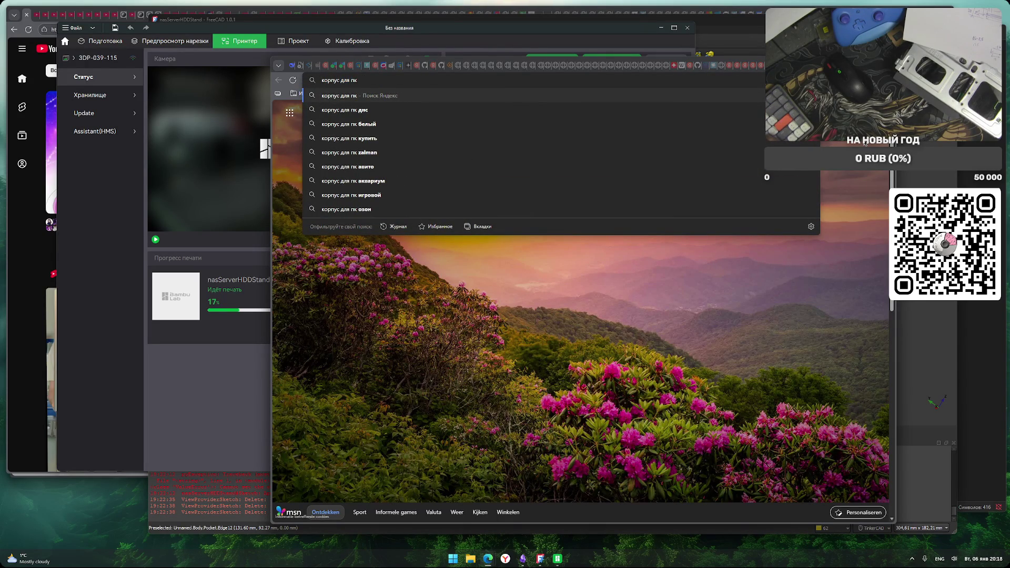
key("alt+shift")
key("Return")
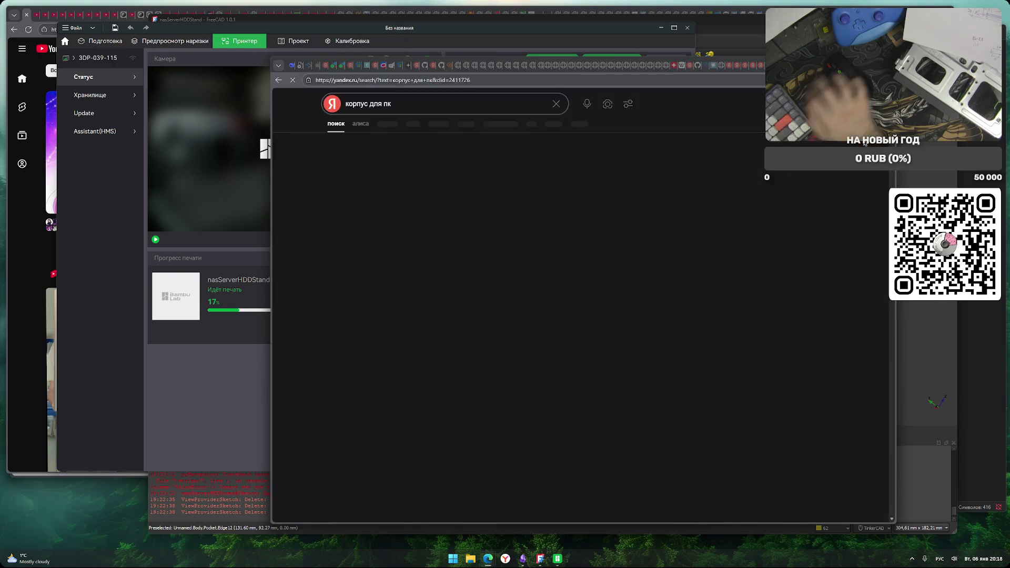
key("alt+Left")
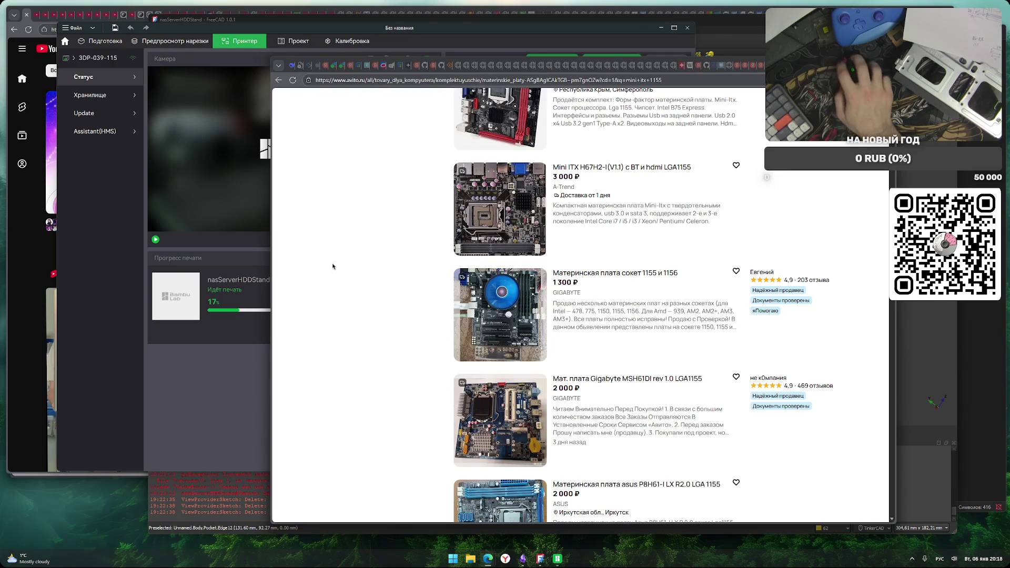
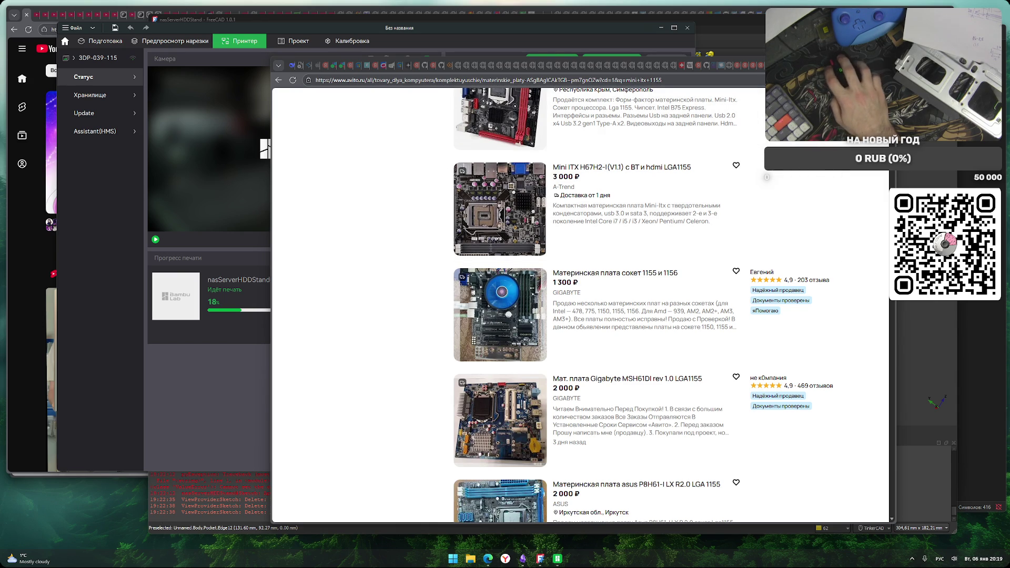
Search Yandex for 'cooler master nr200' in a new tab
key("ctrl+t")
key("alt+shift")
type("coo")
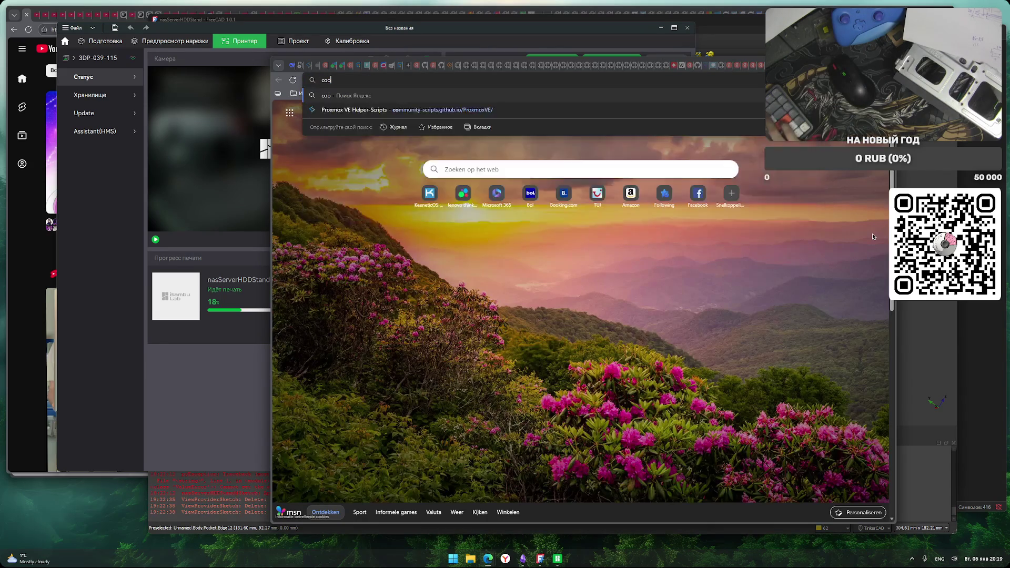
type("ler master ")
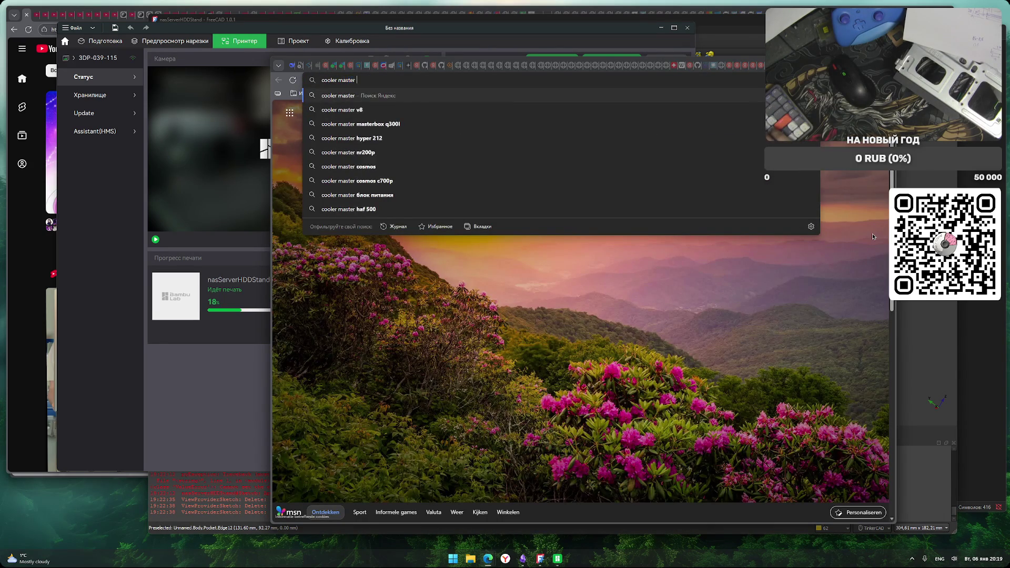
type("nr")
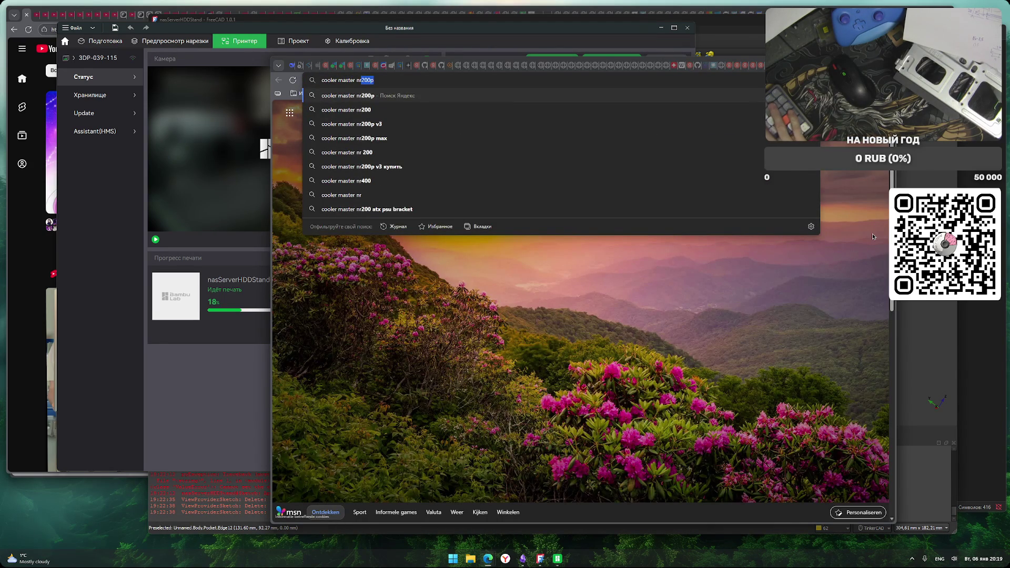
type("200")
key("Return")
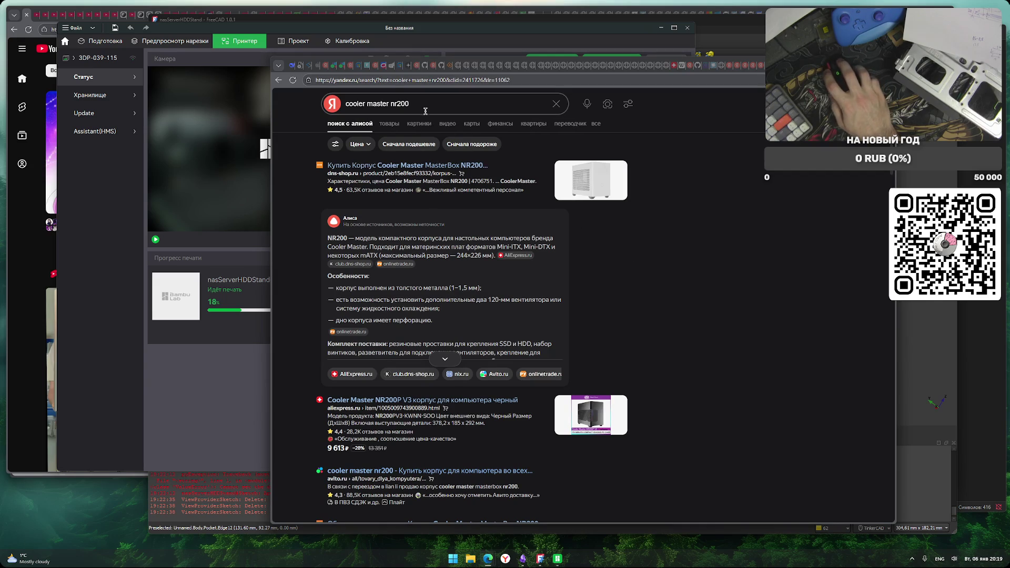
Expand the NR200 answer and review the installed fans, extra fan mounts and power supply notes
left_click(452, 363)
scroll(479, 375, "down", 4)
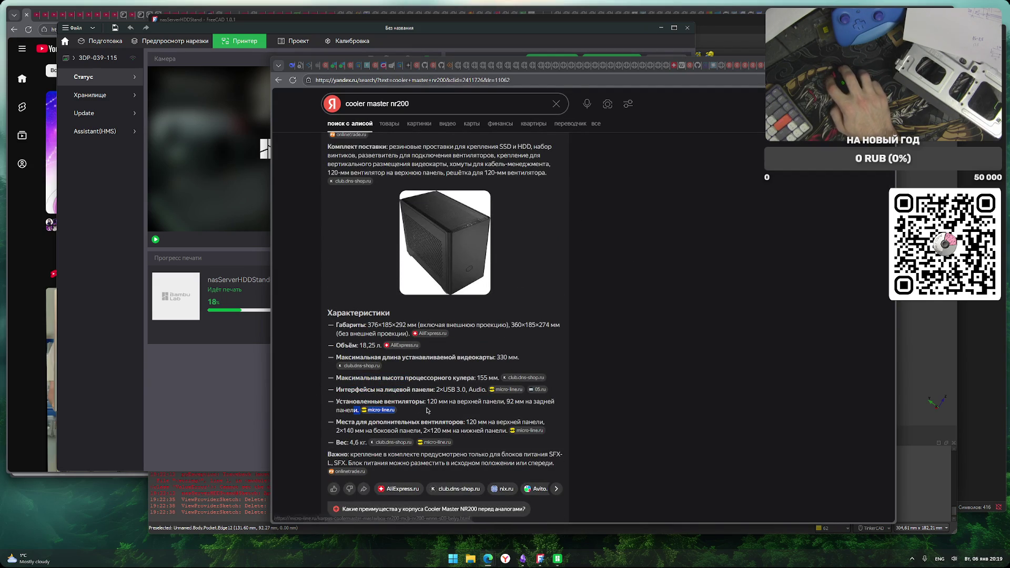
left_click_drag(339, 402, 497, 403)
left_click_drag(357, 422, 486, 429)
left_click(486, 429)
left_click_drag(355, 452, 537, 455)
left_click(452, 455)
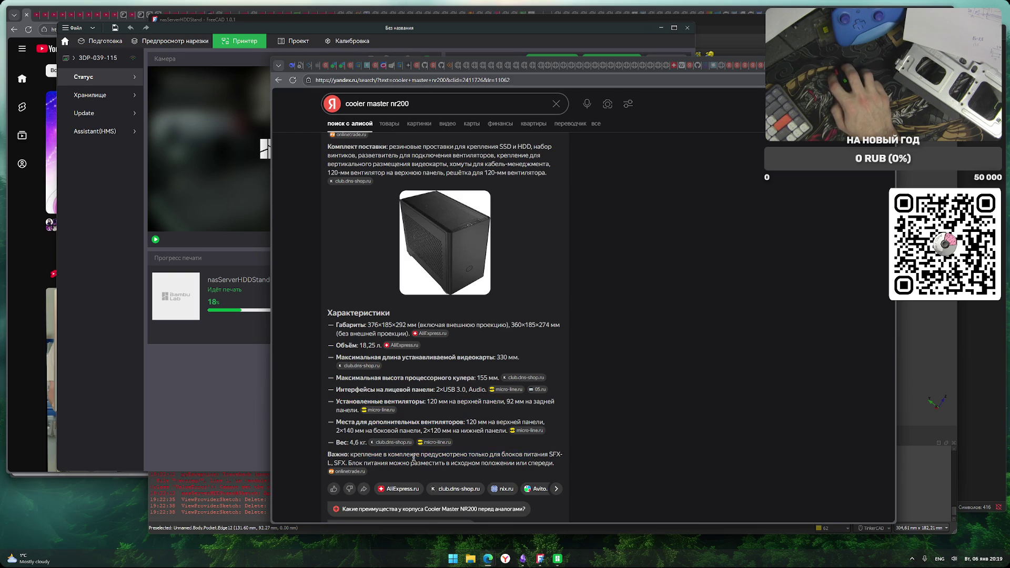
left_click_drag(352, 461, 507, 462)
left_click(507, 462)
Check the SFX power supply line, then append 'размеры материнской платы' to the query
scroll(571, 469, "down", 4)
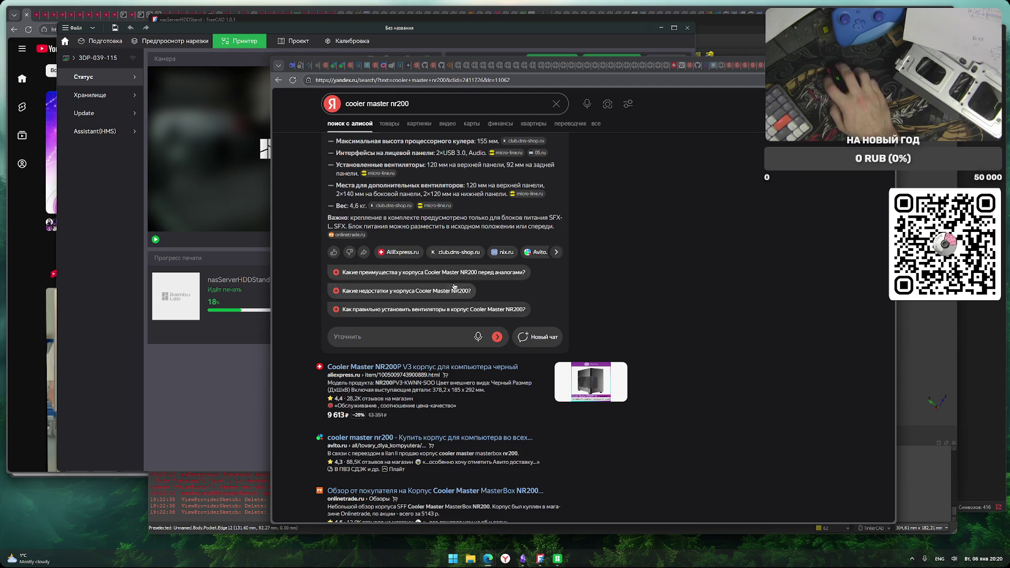
left_click_drag(414, 227, 530, 226)
left_click(548, 227)
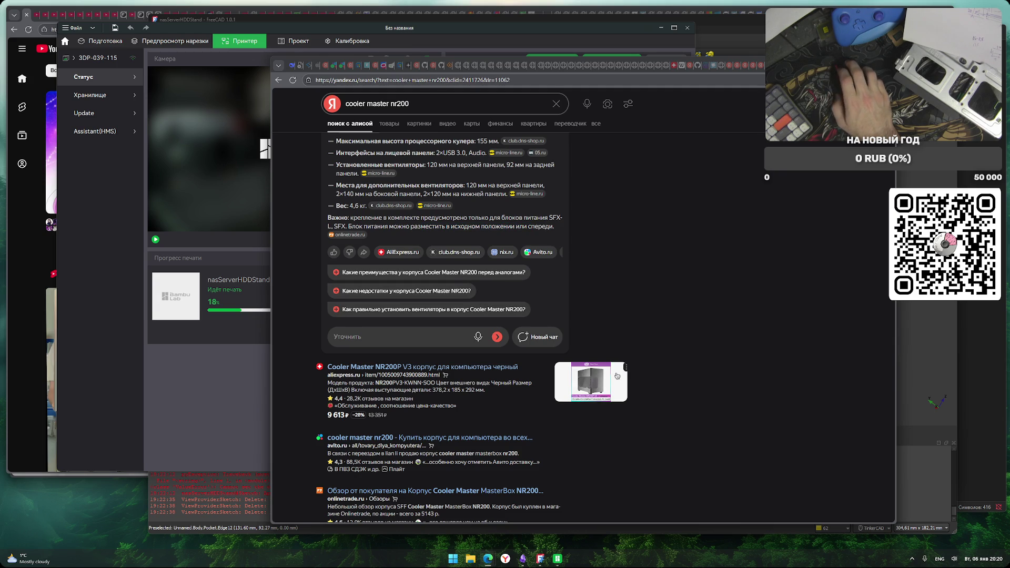
scroll(605, 466, "up", 5)
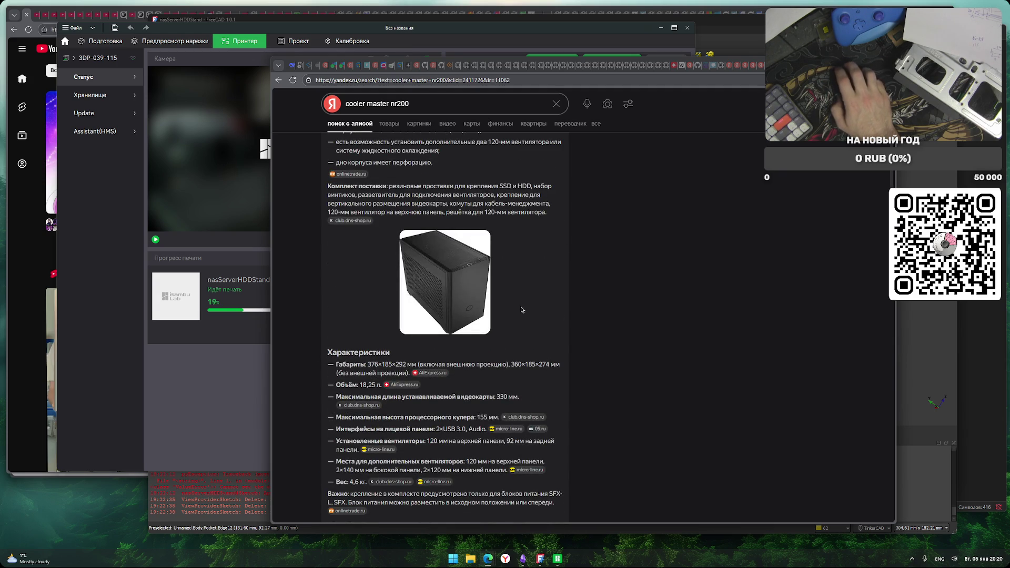
scroll(595, 373, "down", 6)
scroll(595, 377, "up", 9)
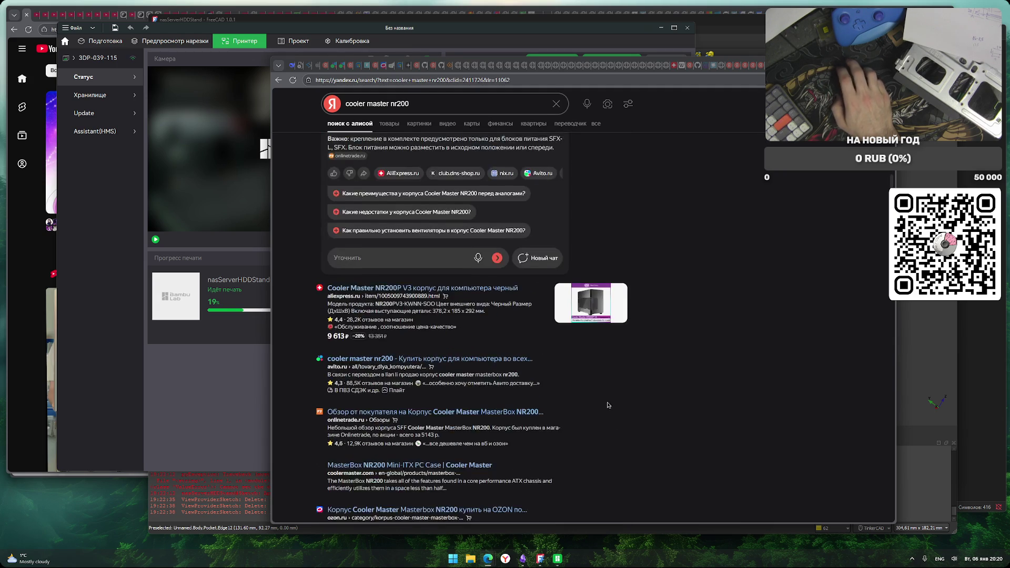
left_click(442, 106)
type("раз")
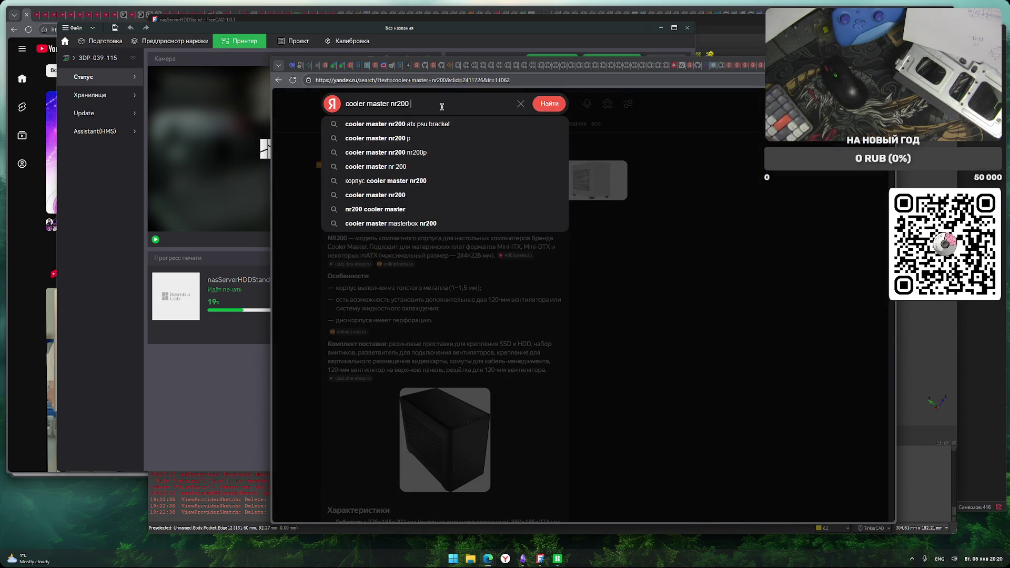
type("меры матер")
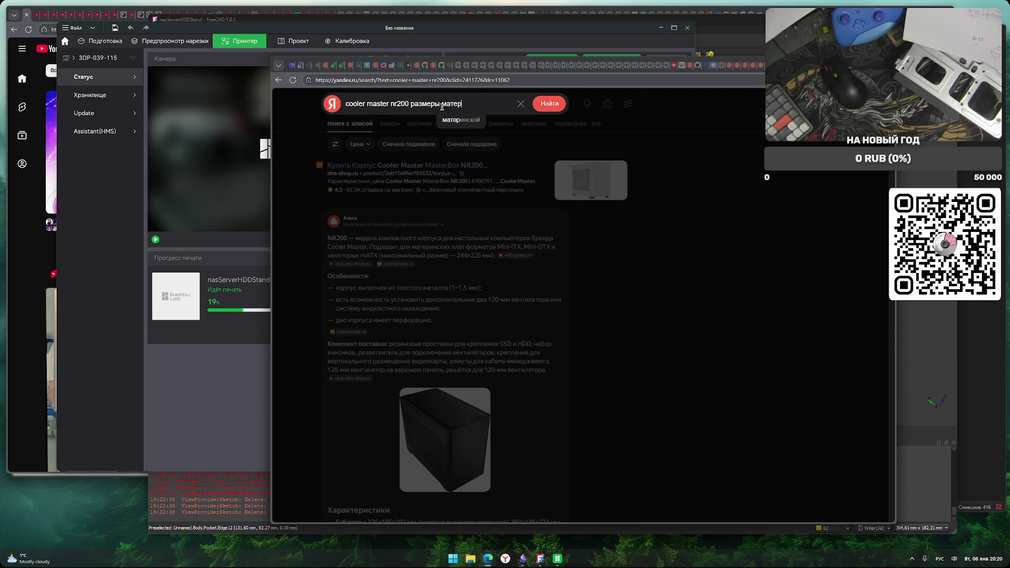
type("инской платы")
Search 'cooler master nr200 размеры материнской платы' and open the first image result
key("Return")
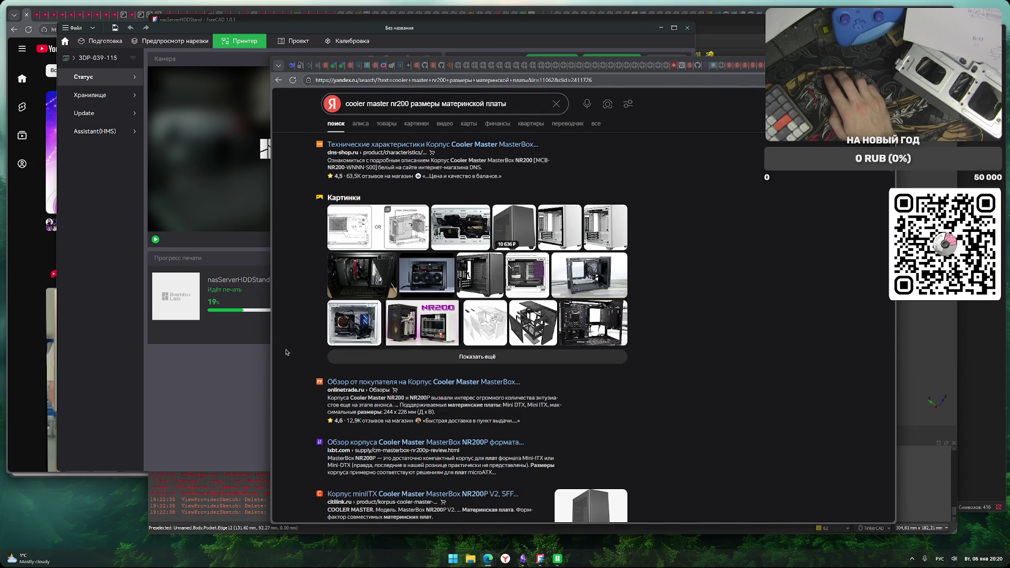
mouse_move(382, 236)
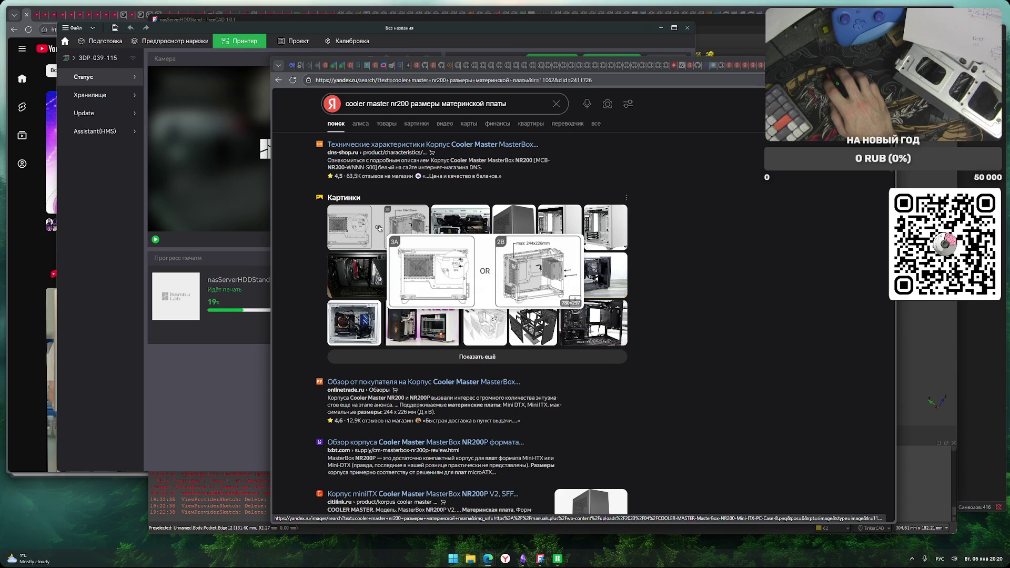
left_click(379, 228)
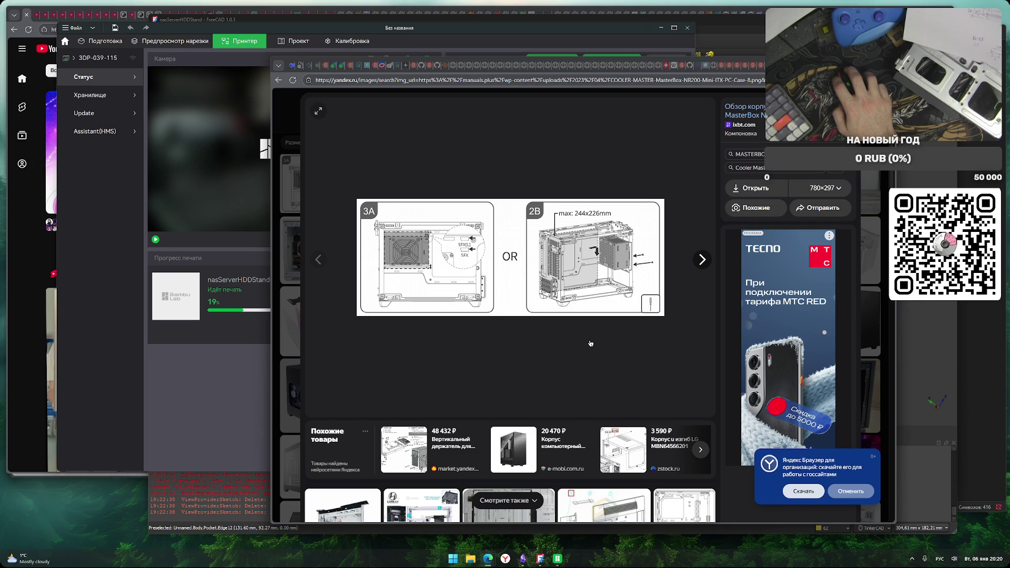
Page through twelve more NR200 case images, then close the viewer back to the grid
scroll(571, 330, "down", 1)
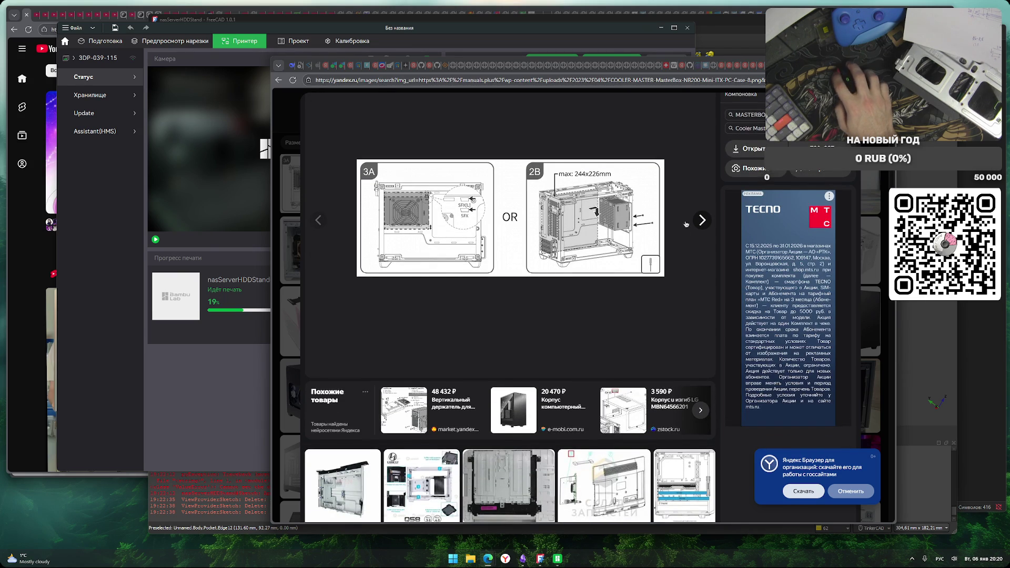
left_click(703, 220)
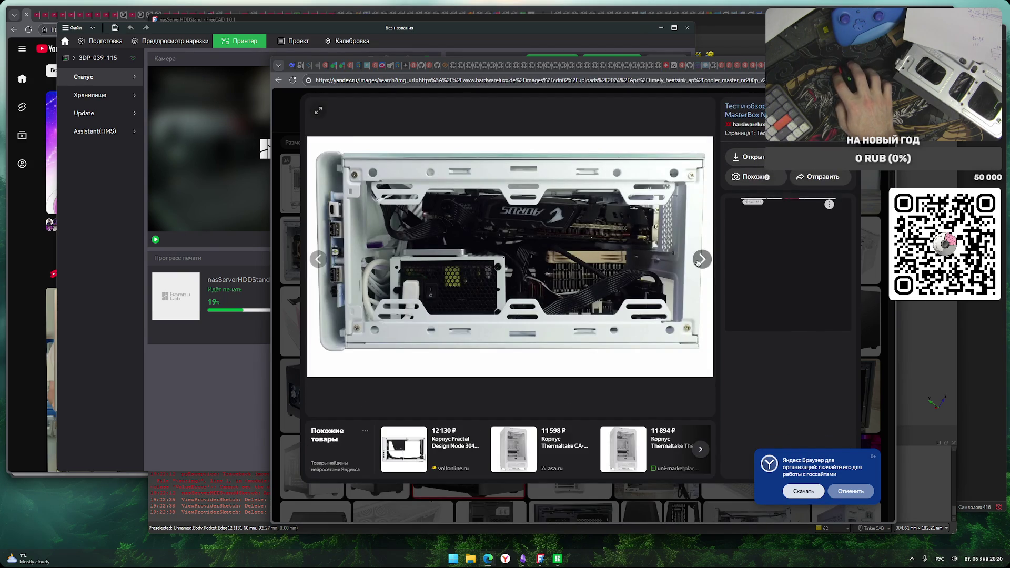
left_click(701, 259)
left_click(701, 259)
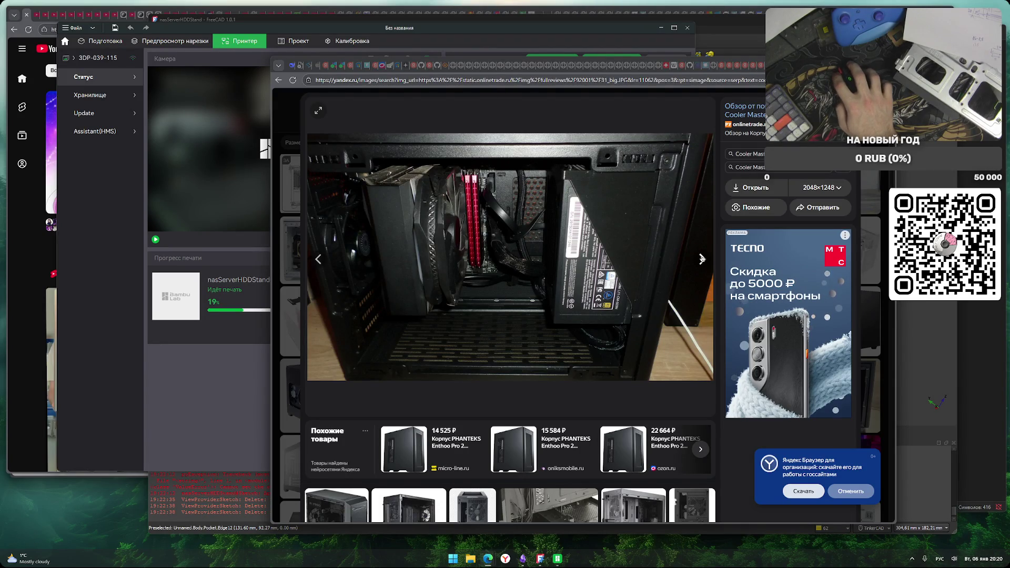
left_click(703, 259)
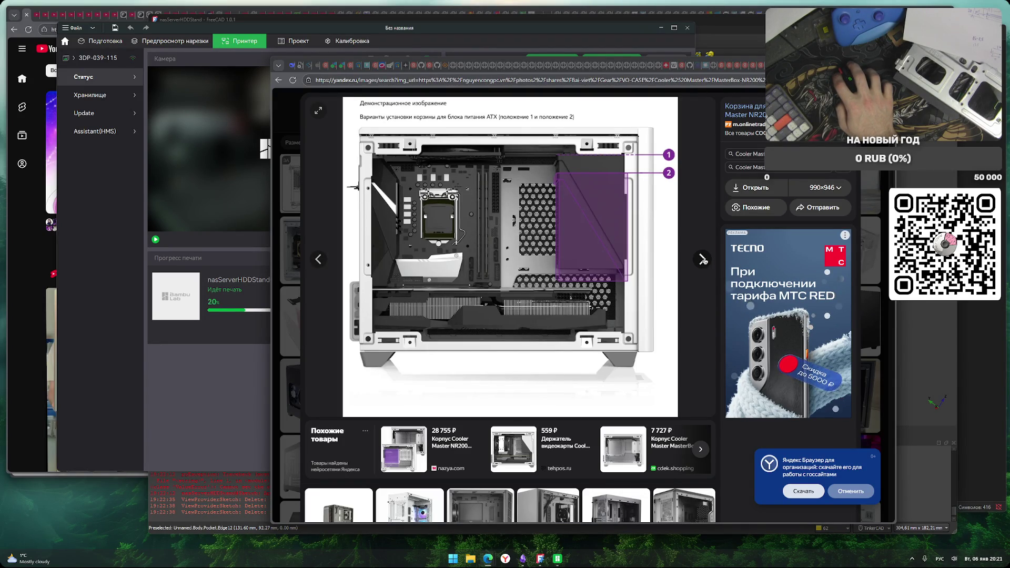
left_click(703, 260)
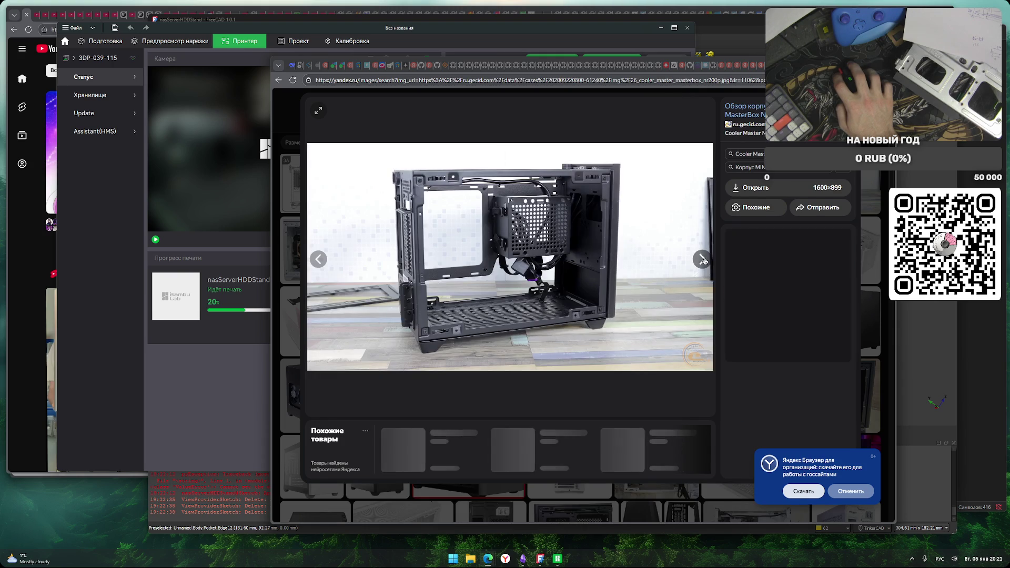
left_click(703, 260)
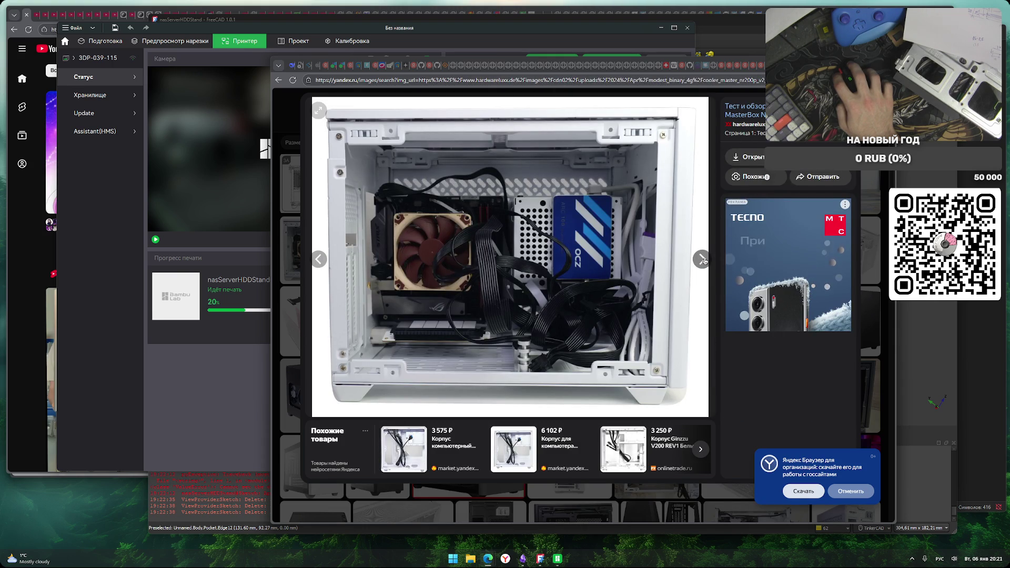
left_click(703, 259)
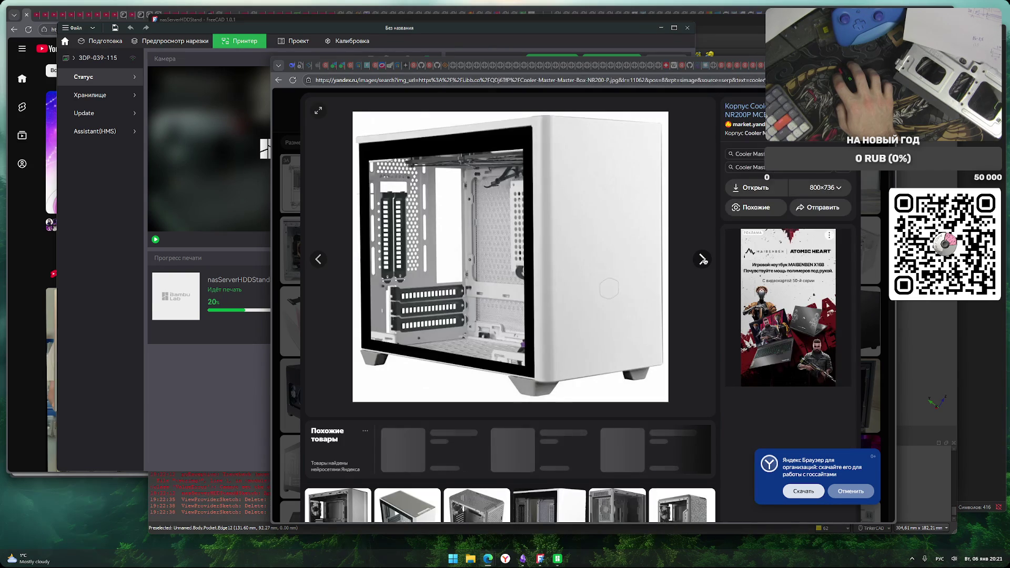
left_click(703, 259)
left_click(703, 260)
left_click(703, 260)
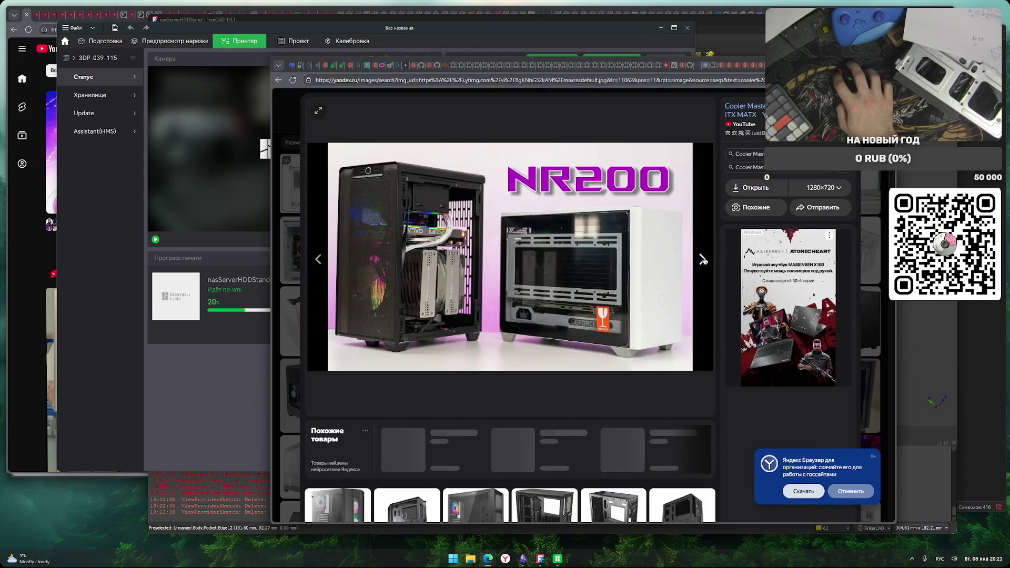
left_click(703, 259)
left_click(703, 259)
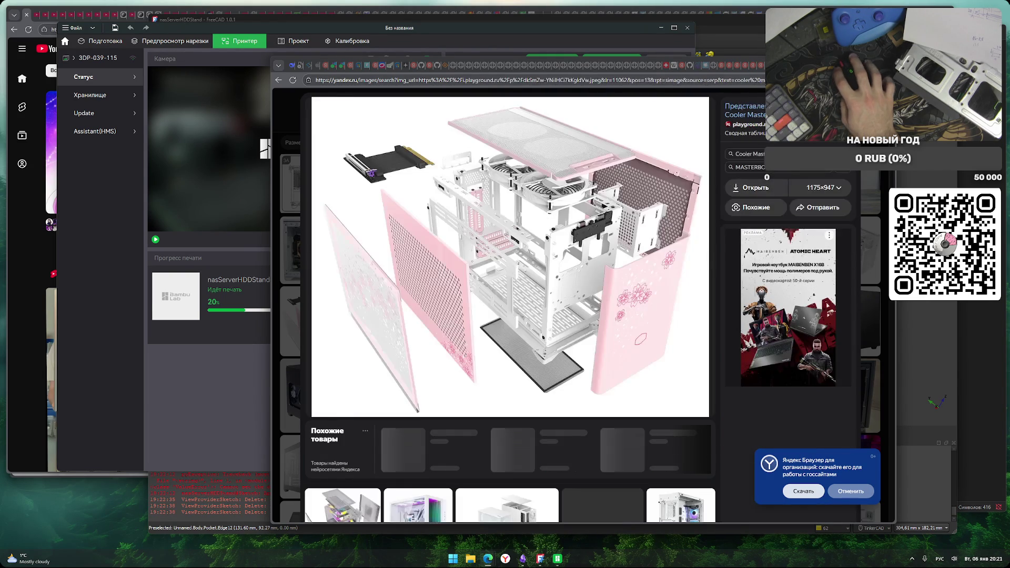
key("Escape")
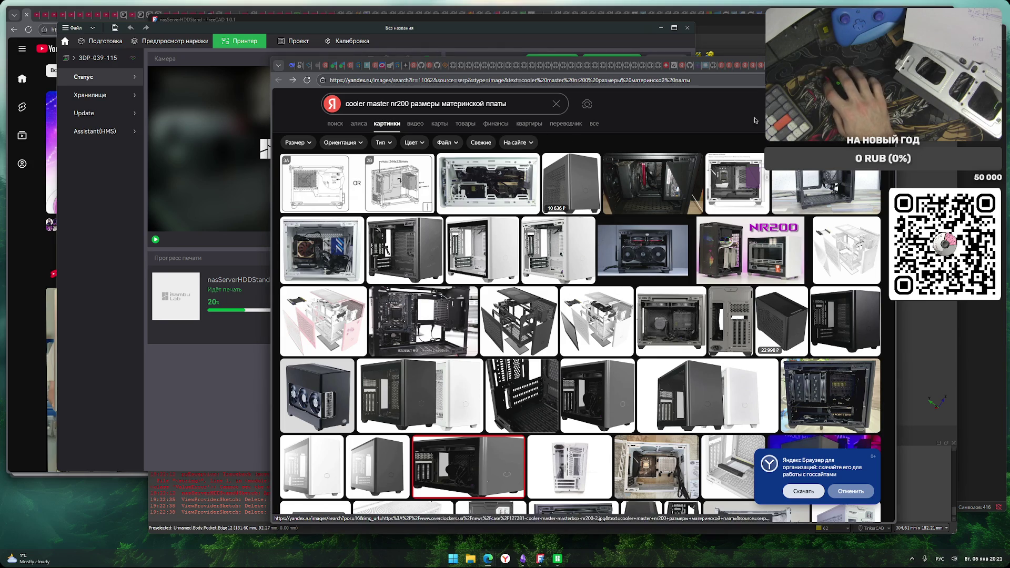
Back on the web results, note the snippet's supported motherboard formats and maximum board dimensions
key("alt+Left")
scroll(593, 338, "down", 3)
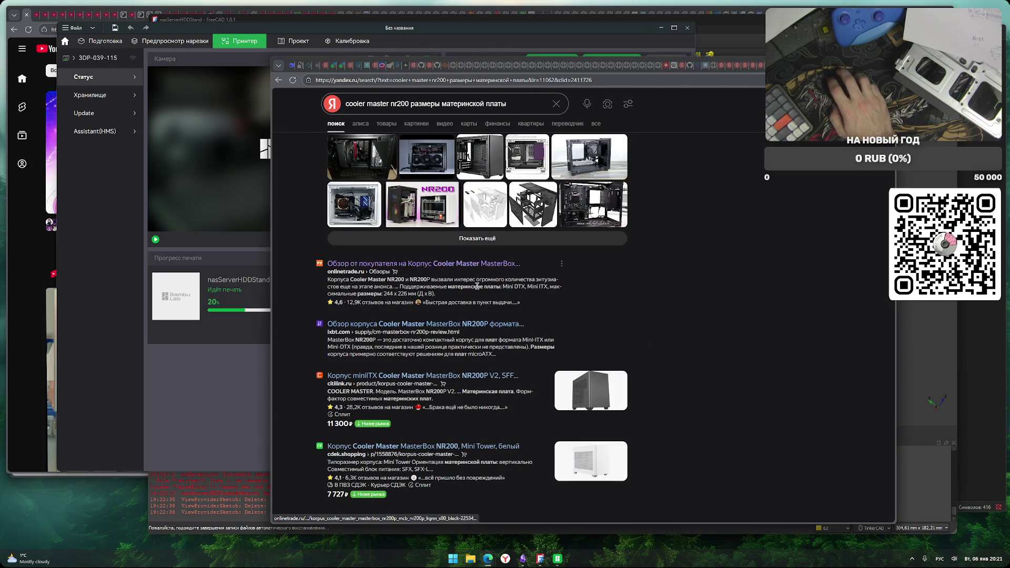
left_click_drag(485, 287, 531, 286)
left_click_drag(451, 284, 465, 290)
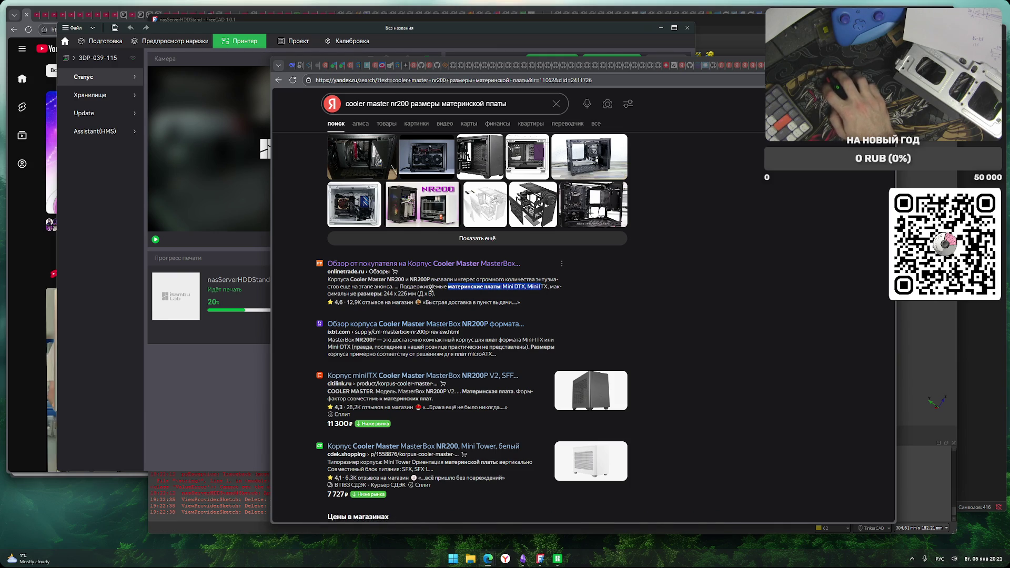
left_click_drag(342, 295, 378, 296)
left_click_drag(464, 286, 554, 287)
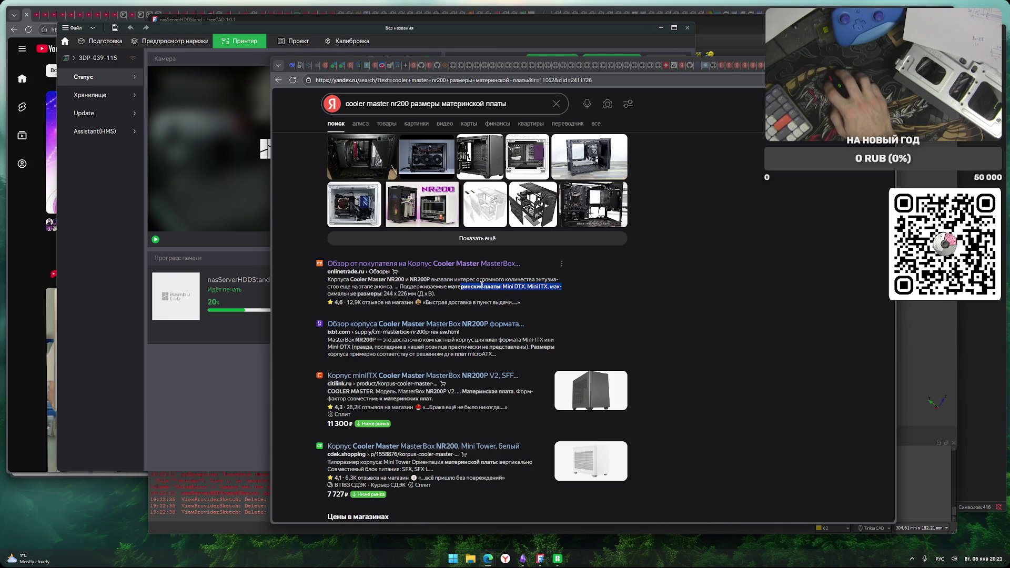
scroll(666, 339, "down", 3)
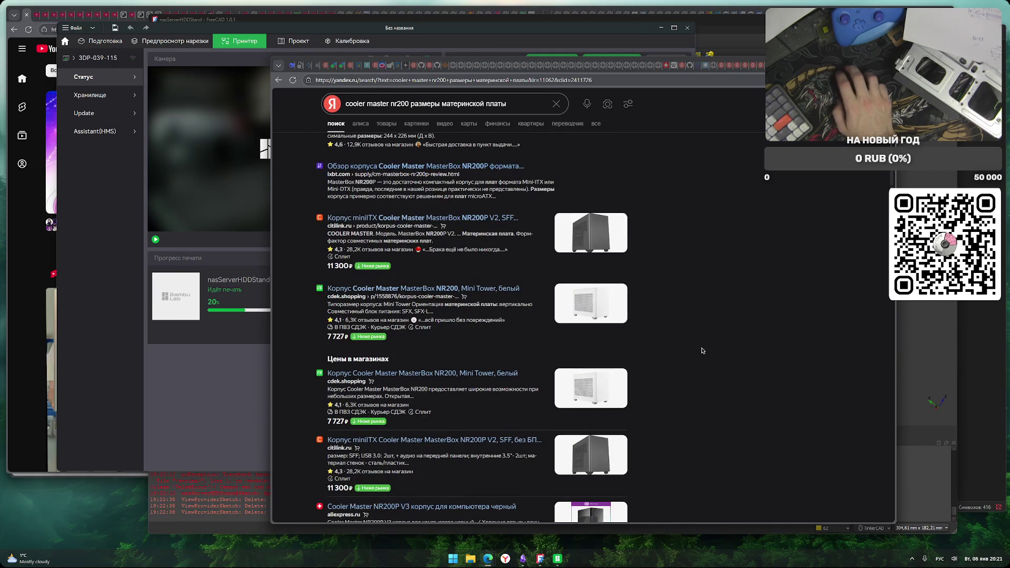
Read through the Onlinetrade NR200P review's specs and photos, then return to the Avito tab
key("ctrl+Tab")
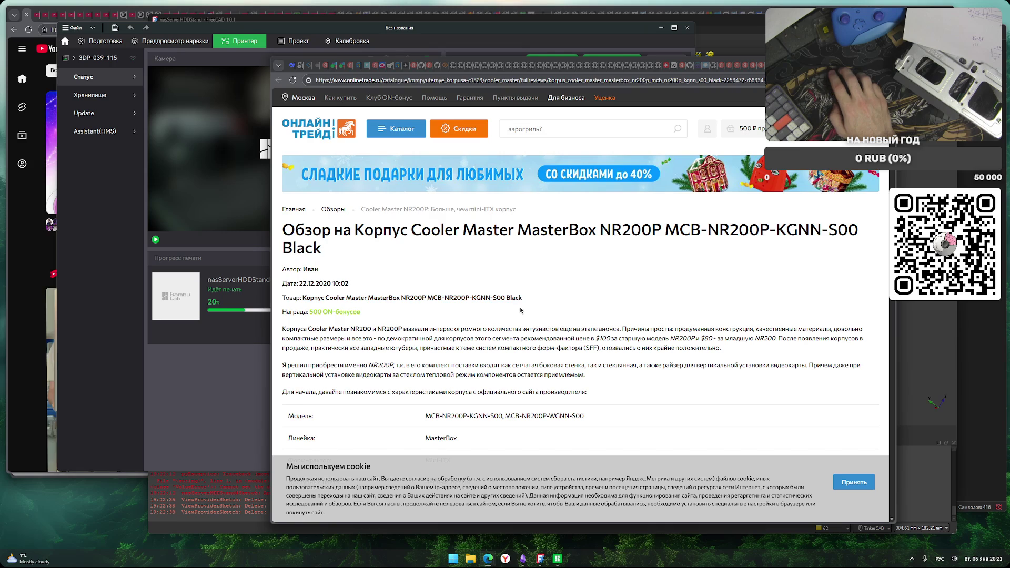
scroll(520, 306, "down", 4)
scroll(415, 353, "down", 2)
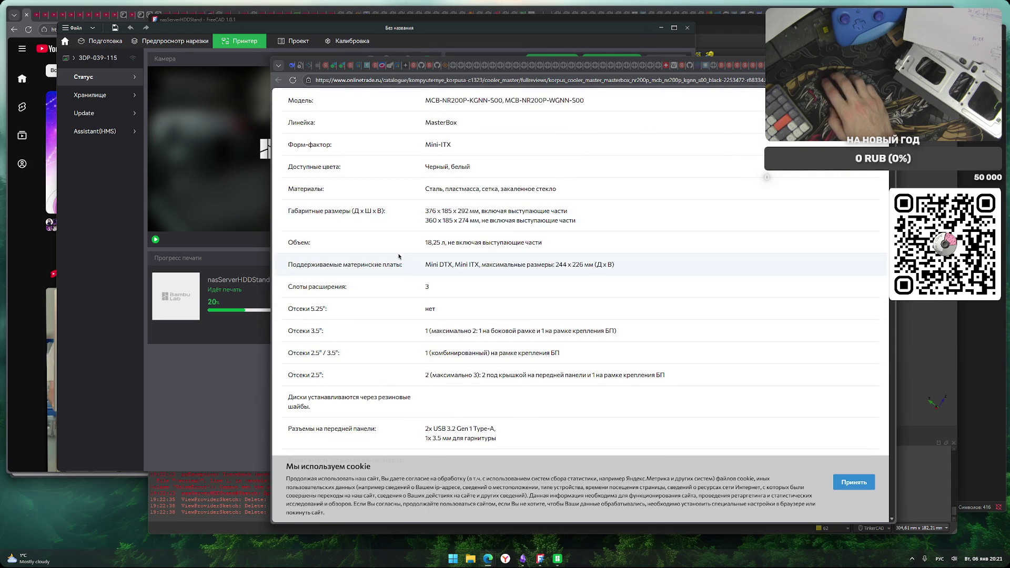
scroll(389, 316, "up", 1)
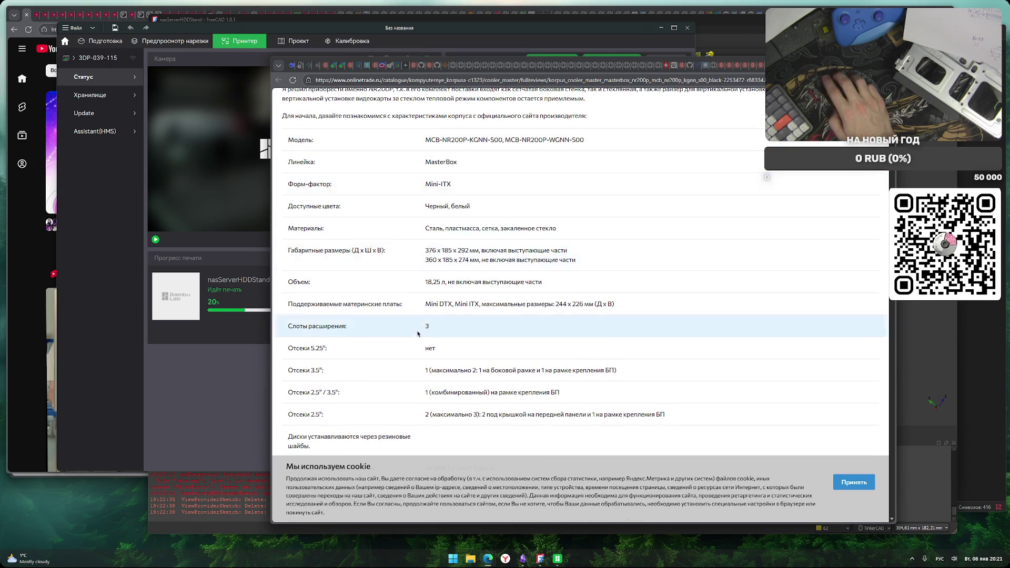
scroll(415, 331, "down", 5)
scroll(415, 336, "down", 5)
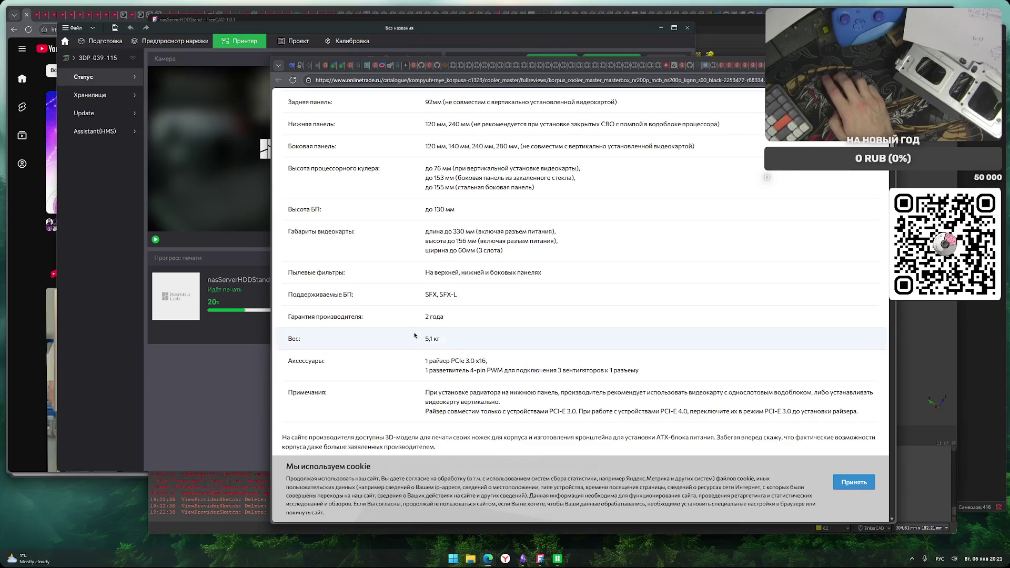
scroll(415, 335, "down", 4)
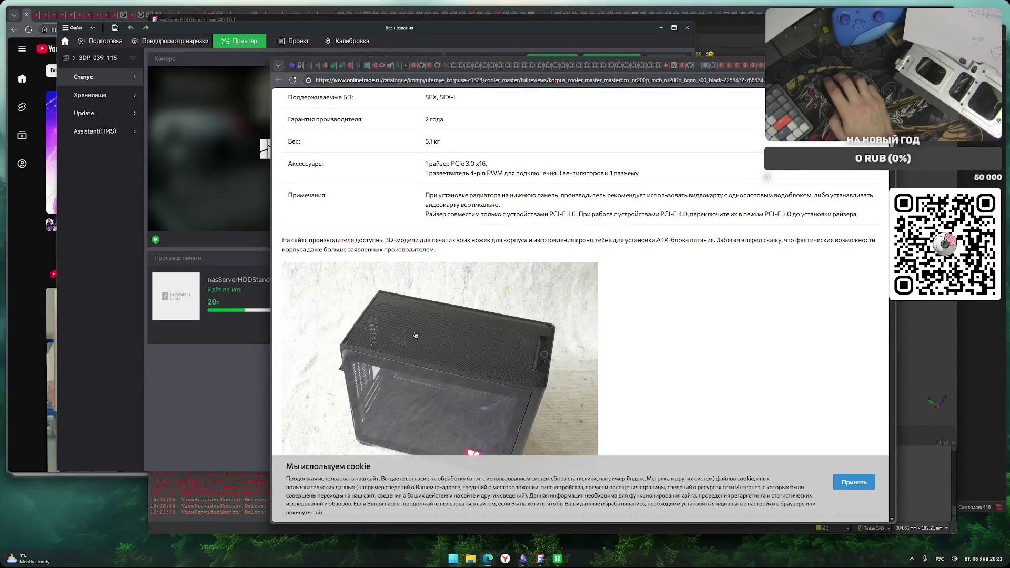
scroll(415, 335, "up", 4)
scroll(415, 335, "down", 6)
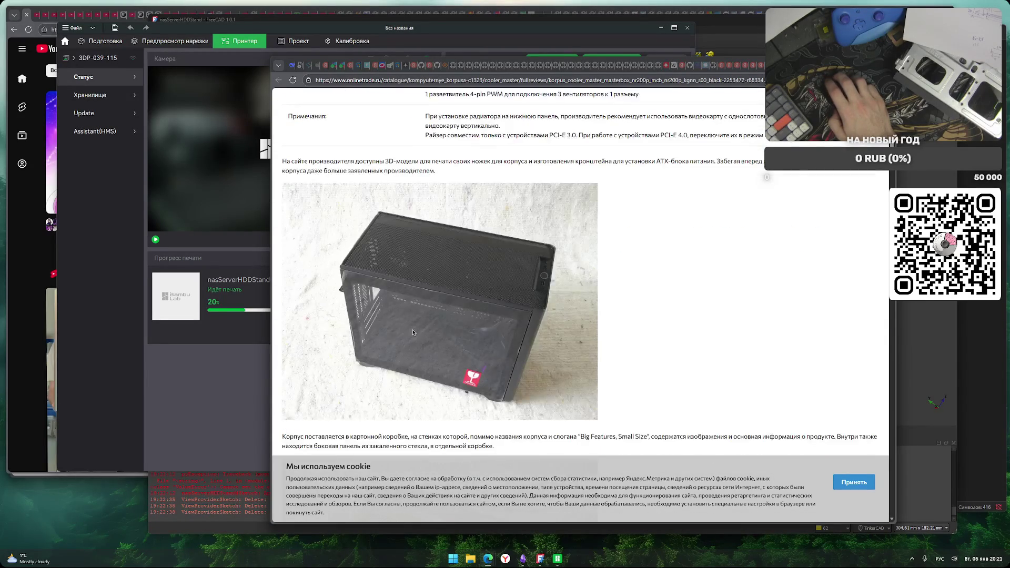
scroll(414, 331, "down", 4)
scroll(647, 366, "down", 12)
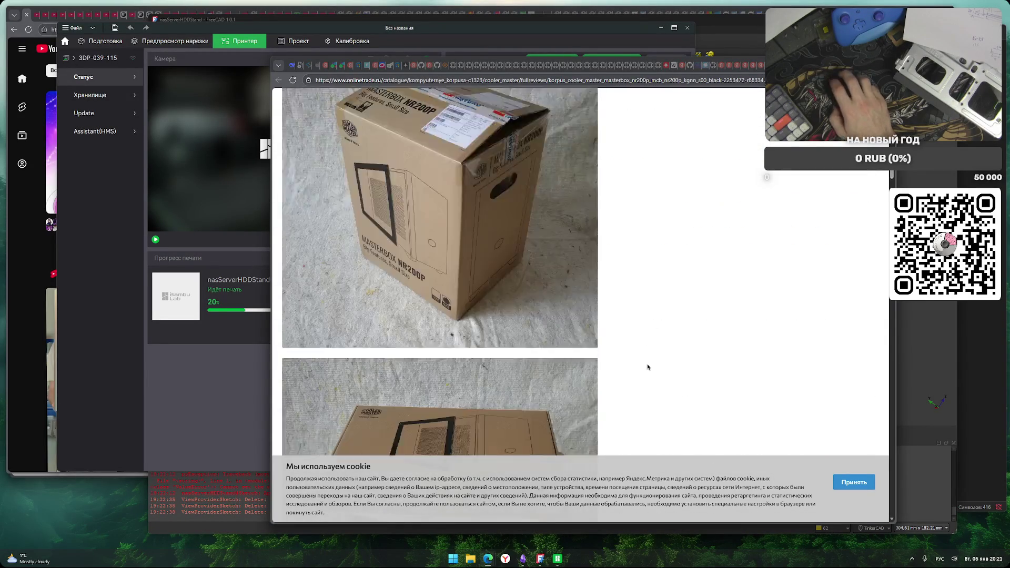
scroll(648, 367, "down", 10)
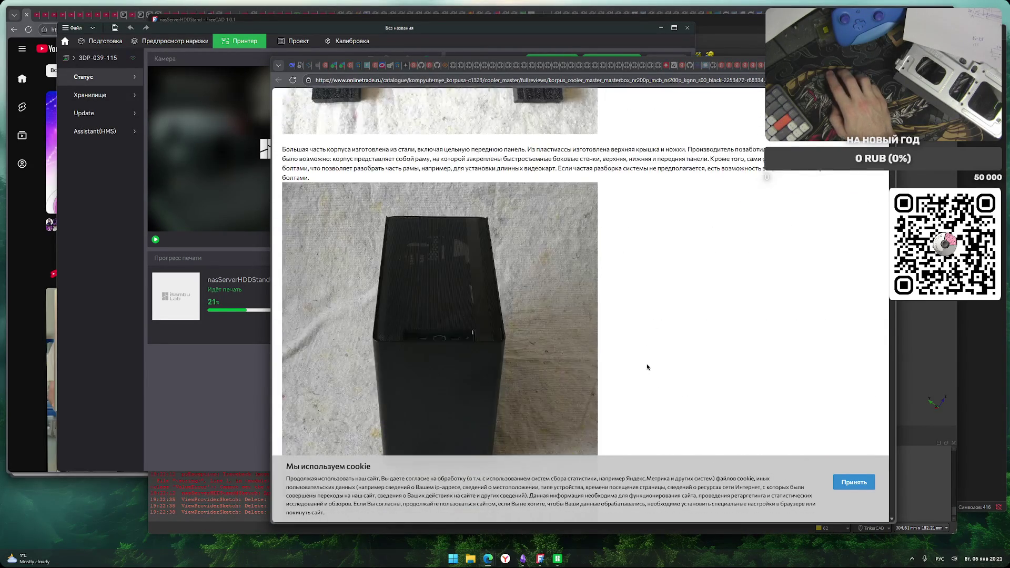
scroll(647, 367, "down", 12)
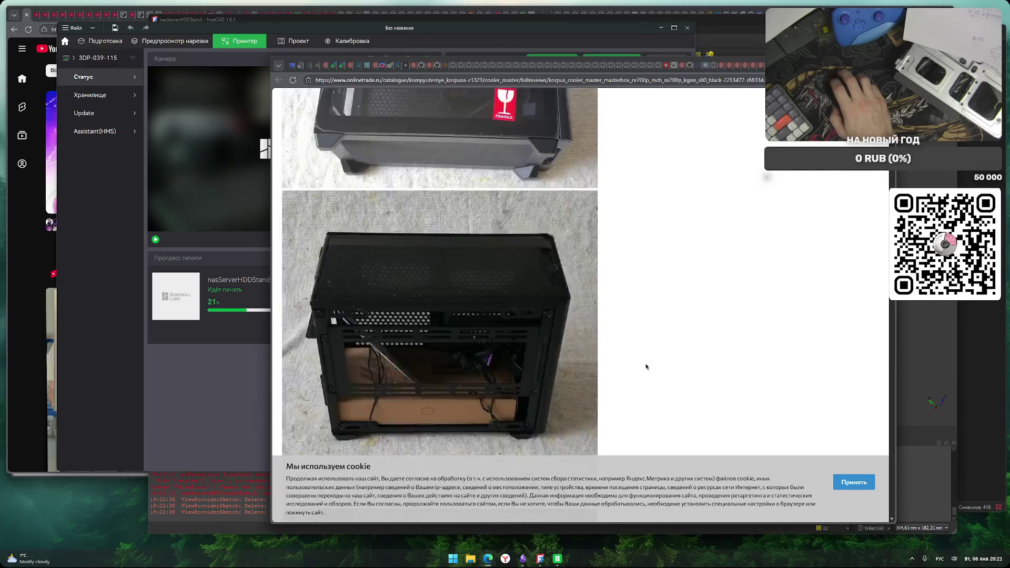
scroll(646, 367, "down", 12)
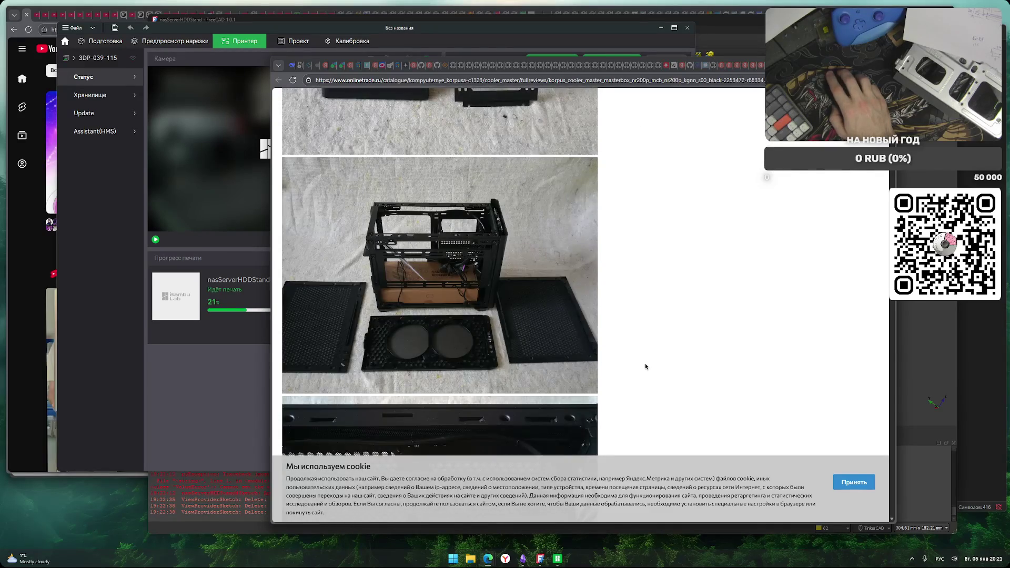
scroll(646, 367, "down", 3)
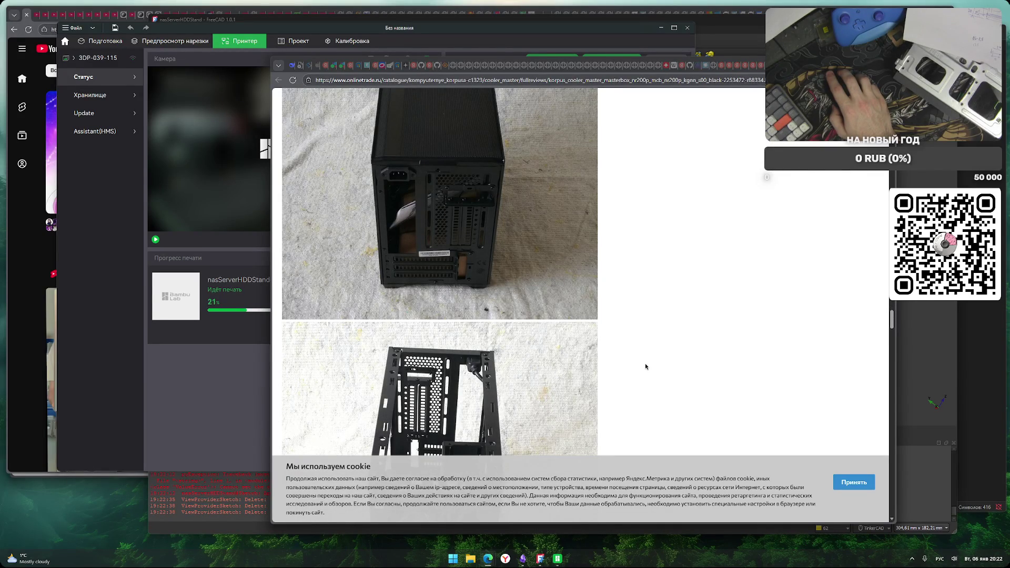
scroll(646, 366, "down", 5)
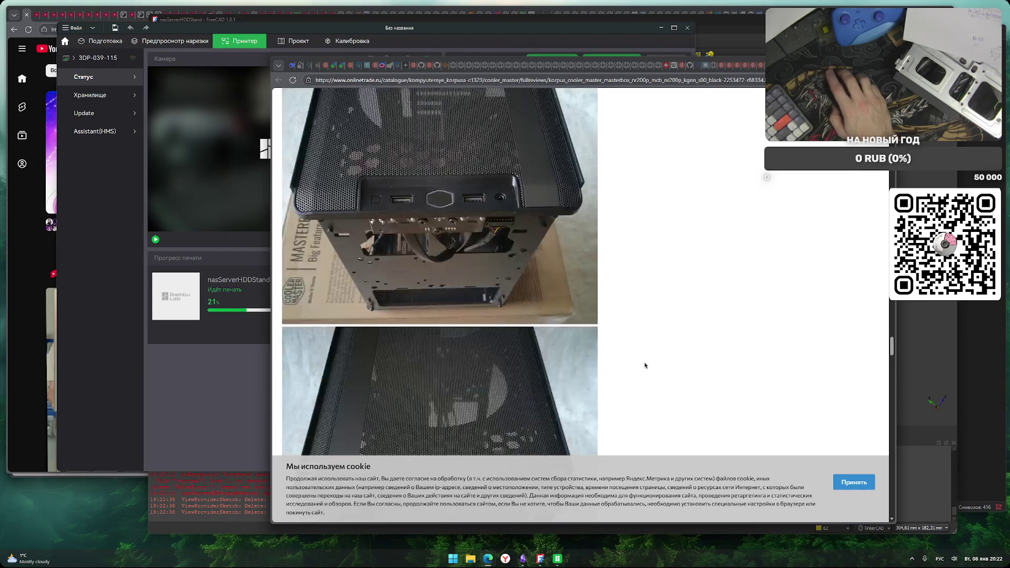
scroll(645, 365, "down", 5)
scroll(646, 365, "down", 10)
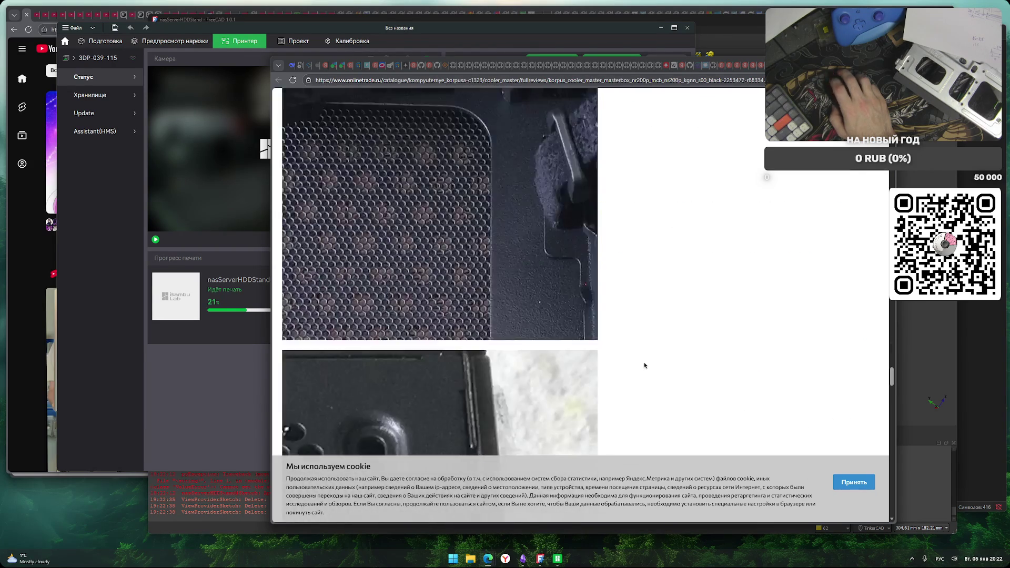
scroll(643, 364, "down", 10)
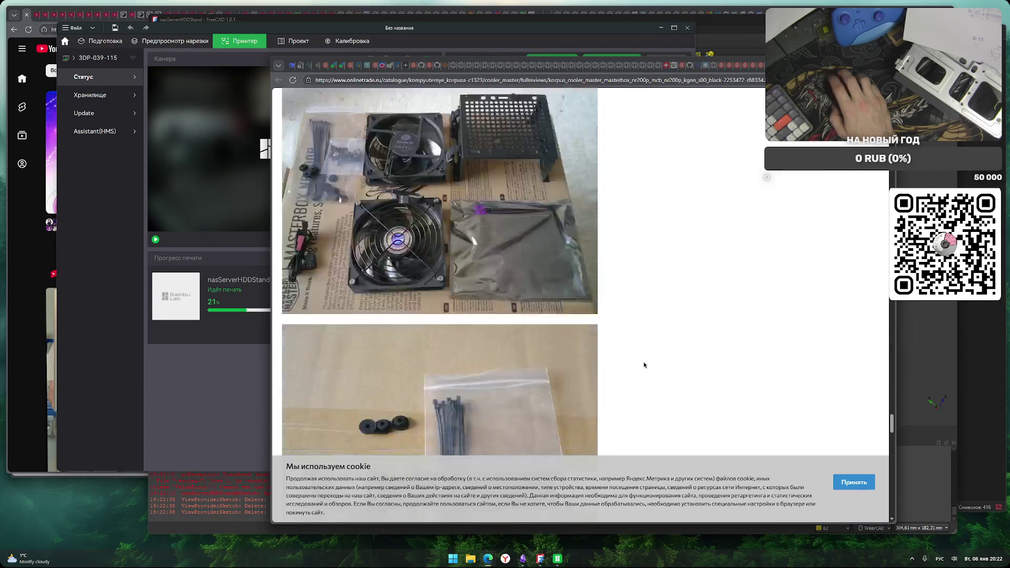
scroll(643, 364, "down", 10)
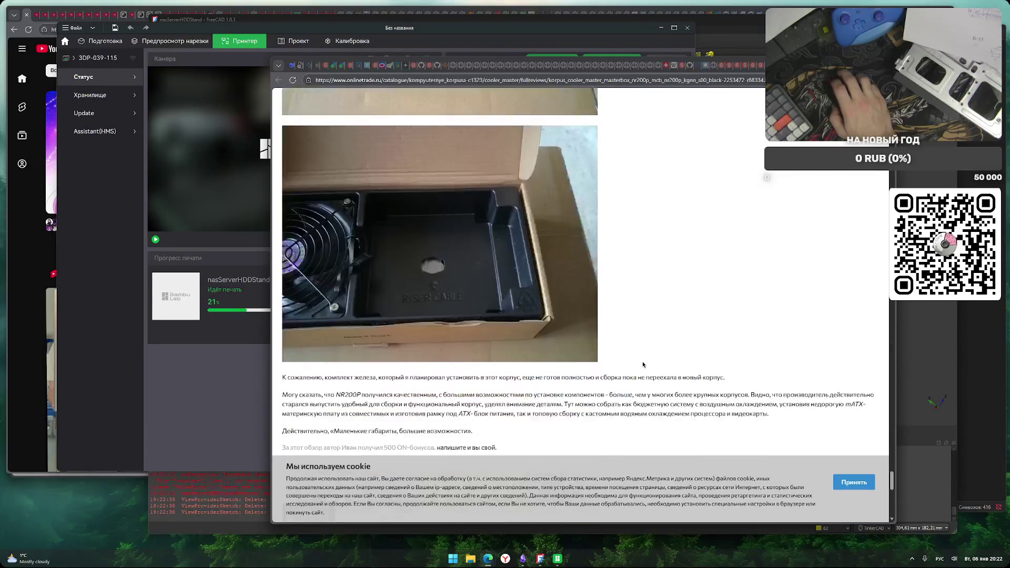
scroll(487, 359, "down", 3)
scroll(526, 347, "up", 20)
scroll(590, 337, "down", 4)
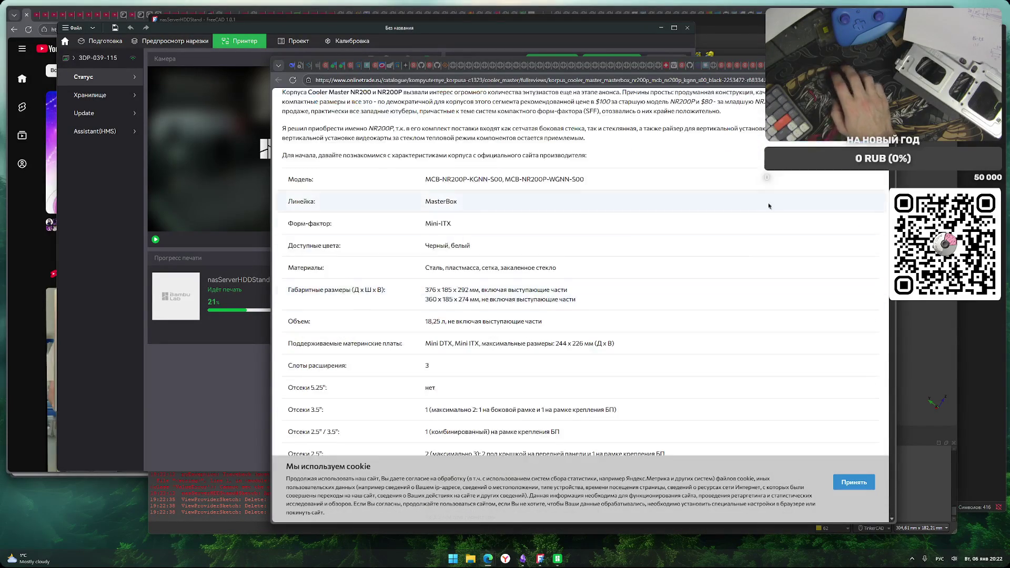
scroll(539, 273, "down", 1)
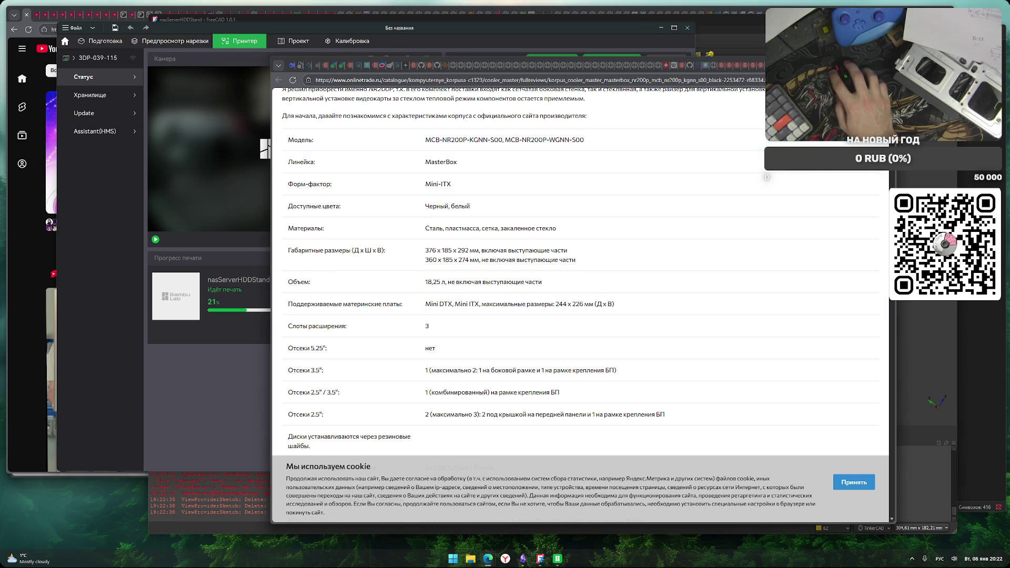
key("ctrl+Tab")
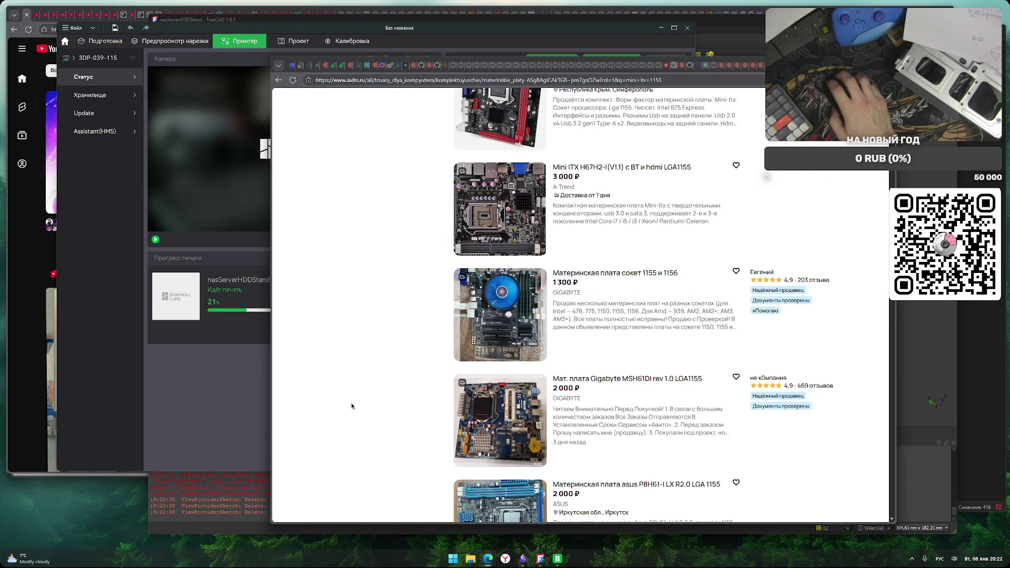
scroll(363, 410, "up", 5)
scroll(380, 409, "up", 10)
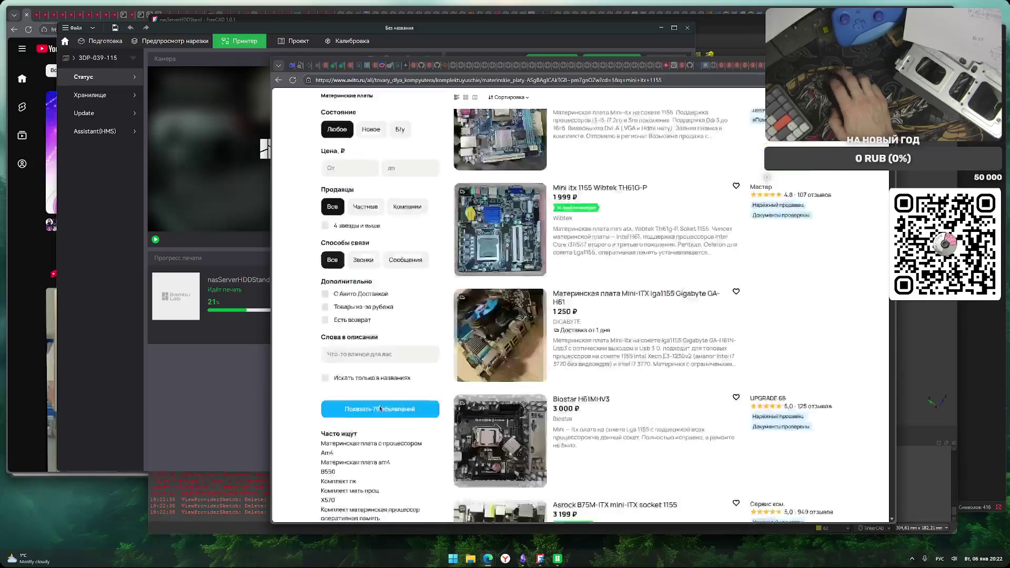
scroll(379, 409, "down", 5)
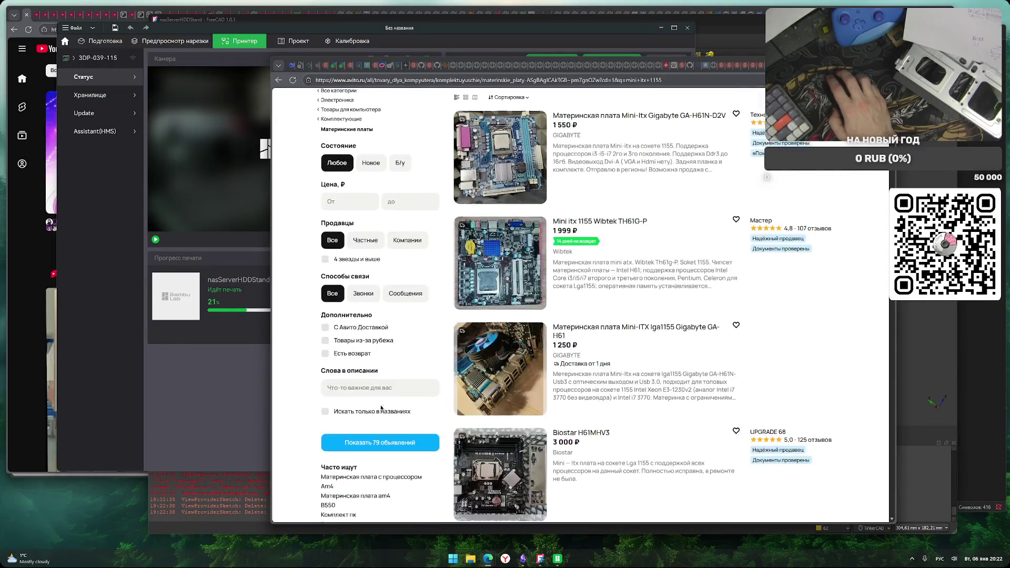
scroll(386, 407, "down", 7)
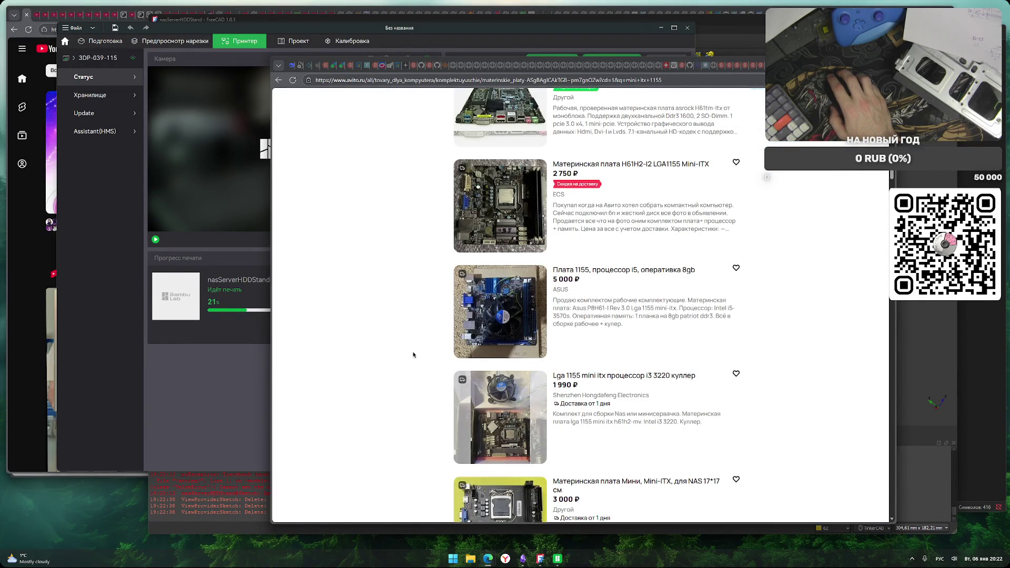
scroll(414, 355, "down", 6)
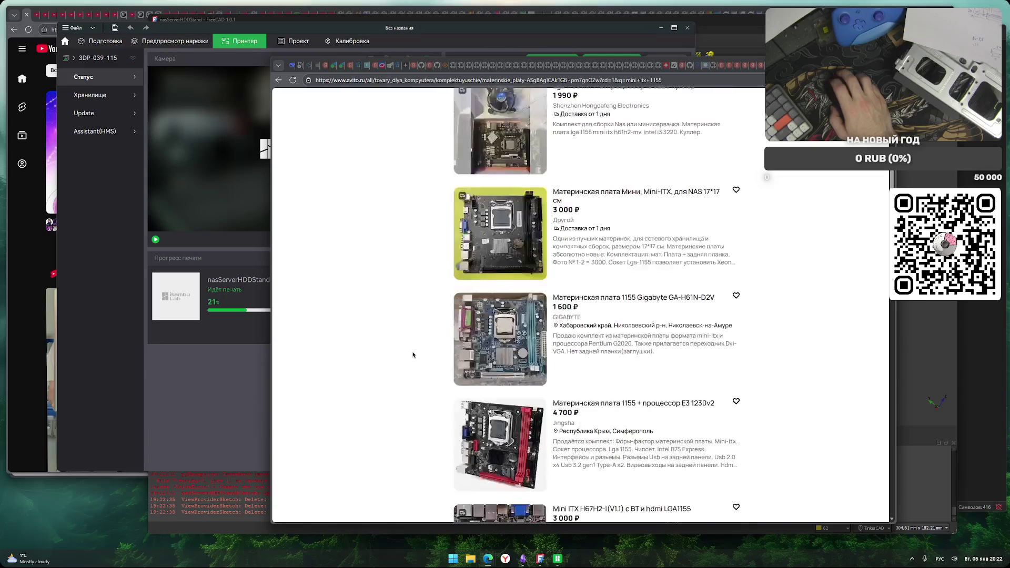
scroll(413, 355, "up", 2)
scroll(413, 355, "down", 2)
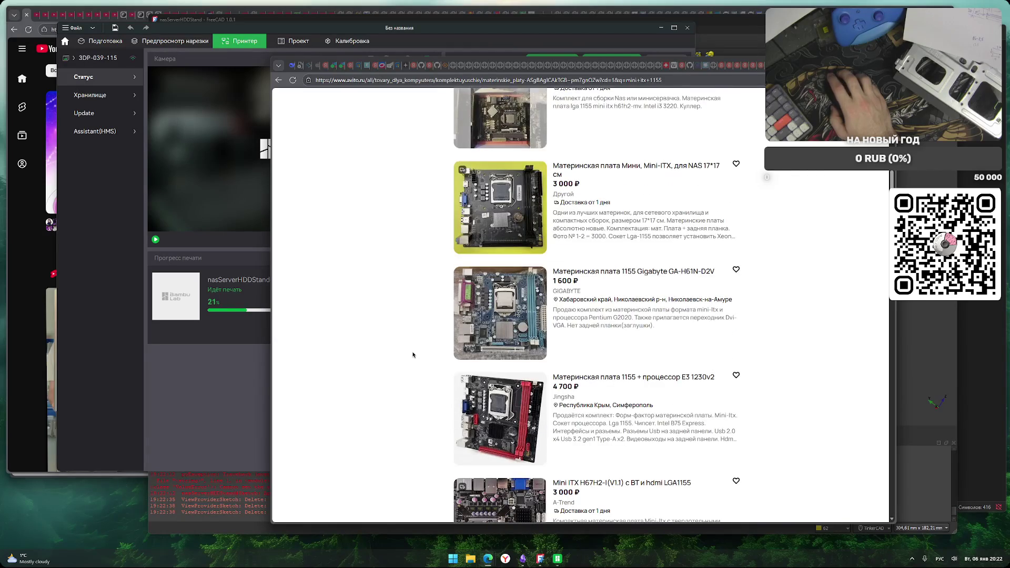
scroll(413, 355, "down", 4)
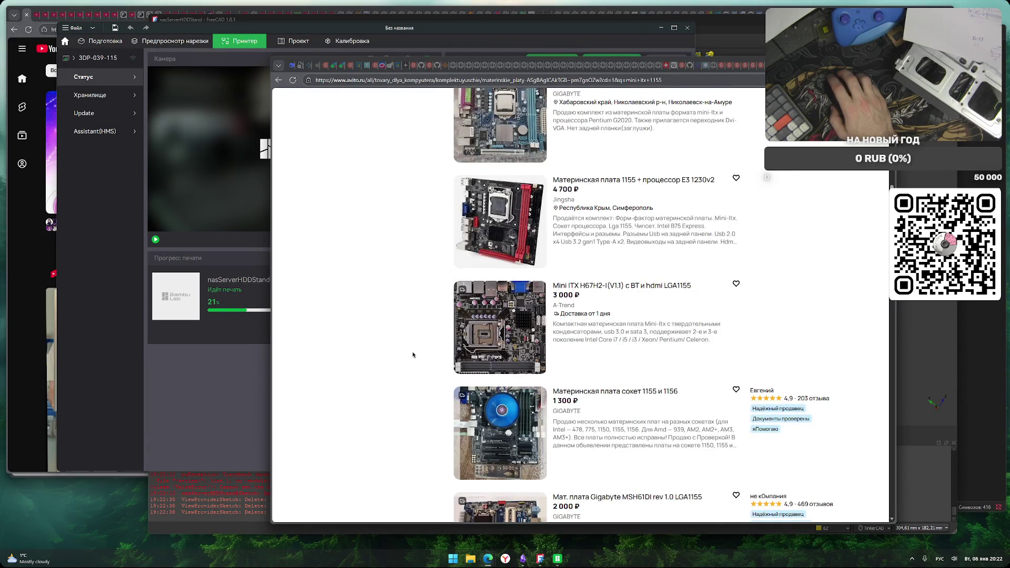
scroll(413, 355, "down", 1)
scroll(413, 355, "down", 2)
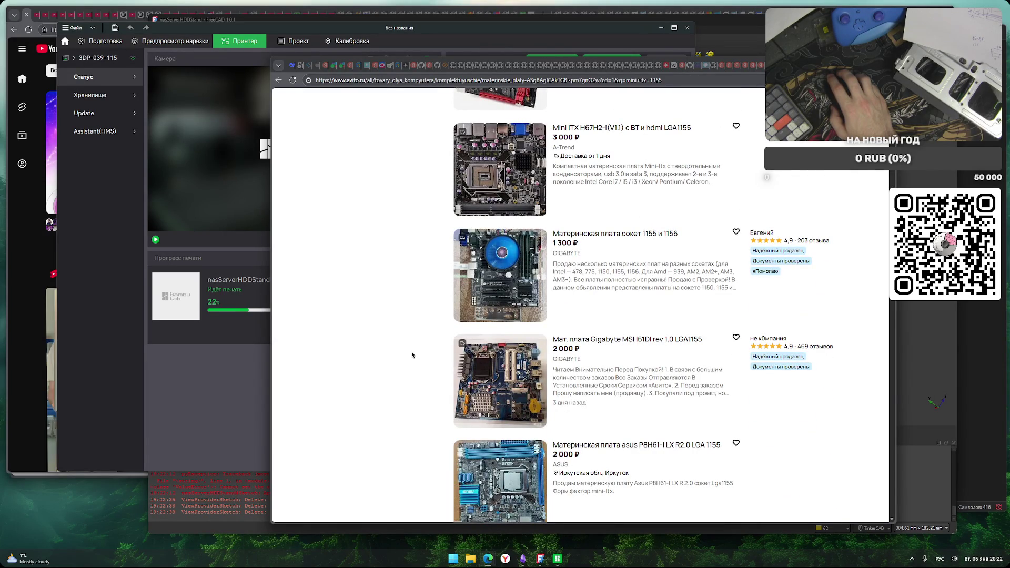
scroll(413, 356, "down", 3)
scroll(413, 355, "up", 1)
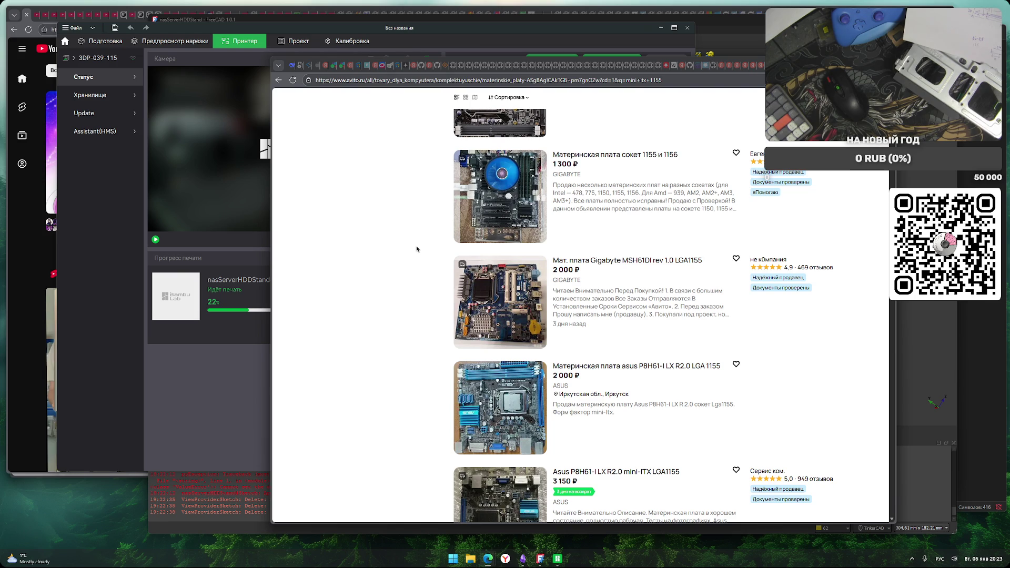
scroll(429, 258, "down", 3)
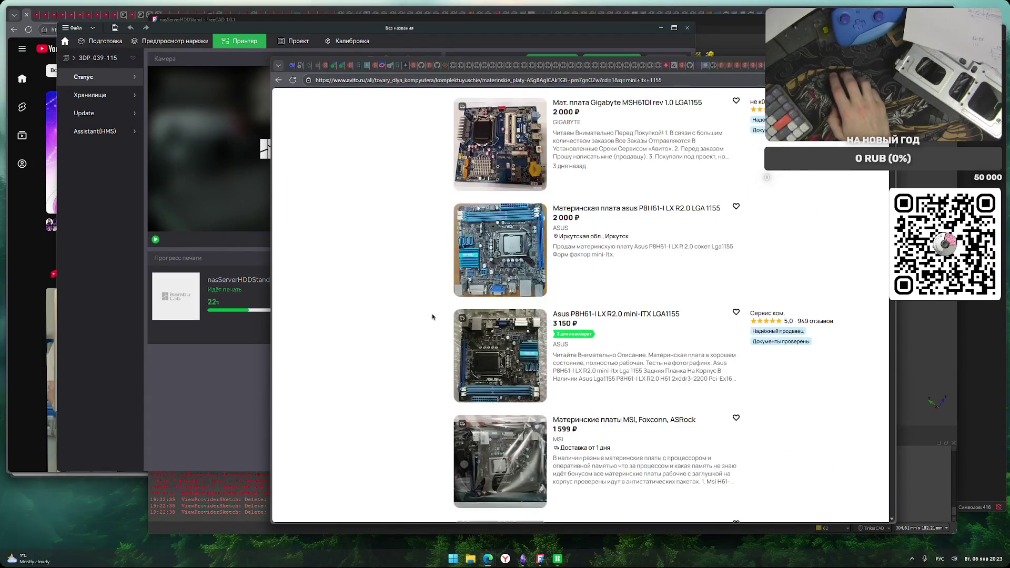
scroll(432, 316, "down", 7)
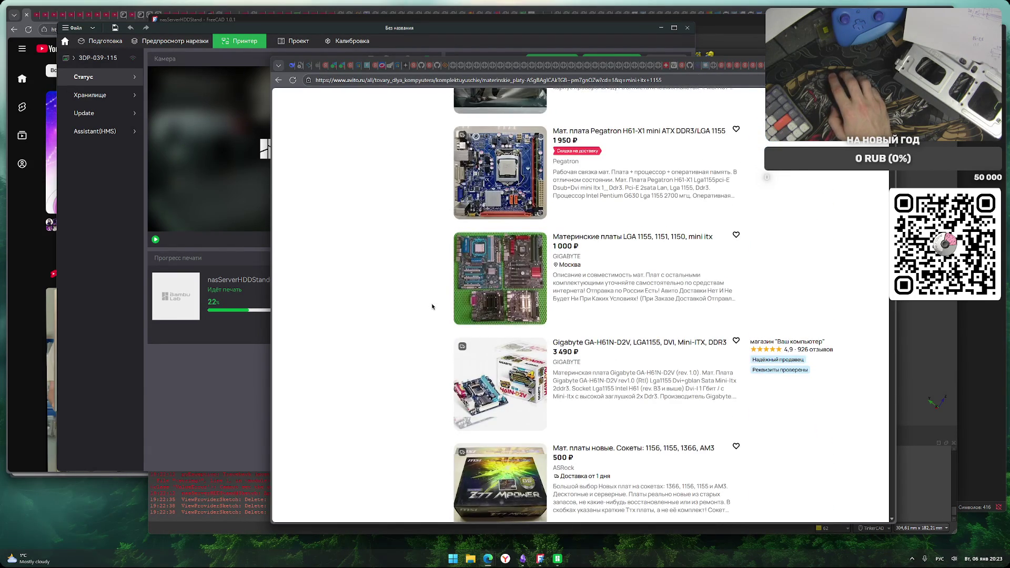
scroll(432, 307, "down", 7)
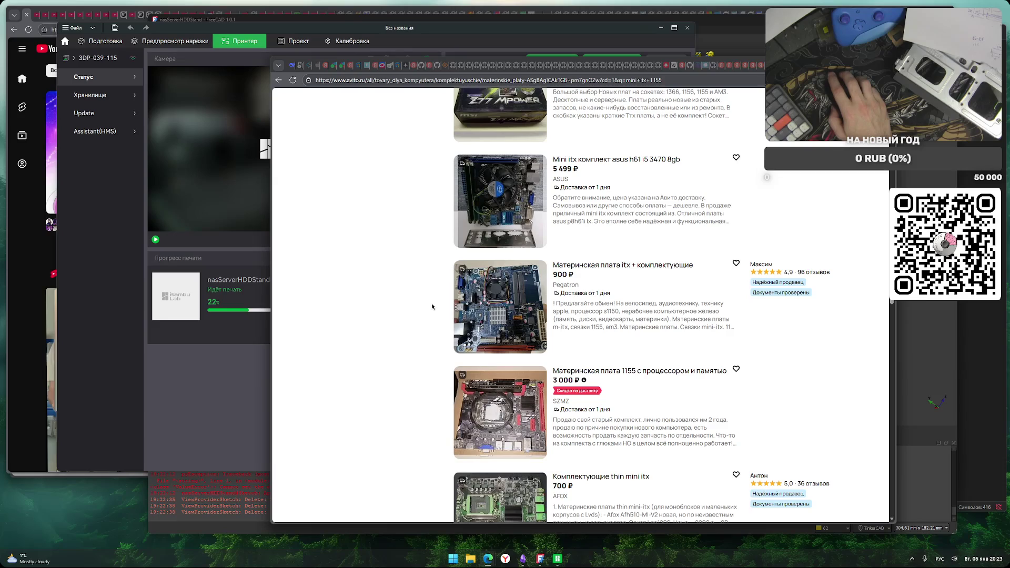
scroll(432, 307, "down", 4)
scroll(433, 306, "up", 3)
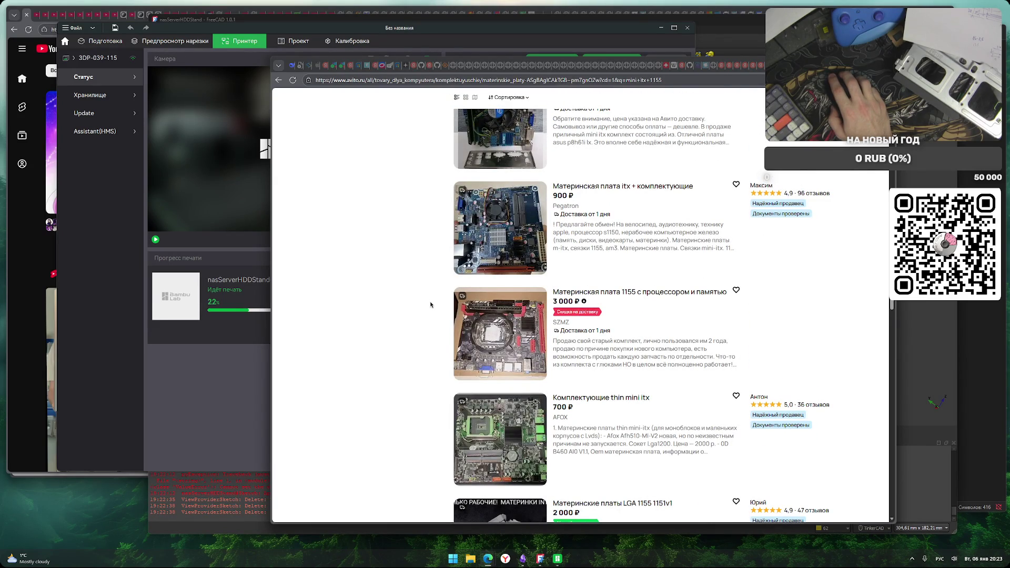
scroll(432, 305, "down", 2)
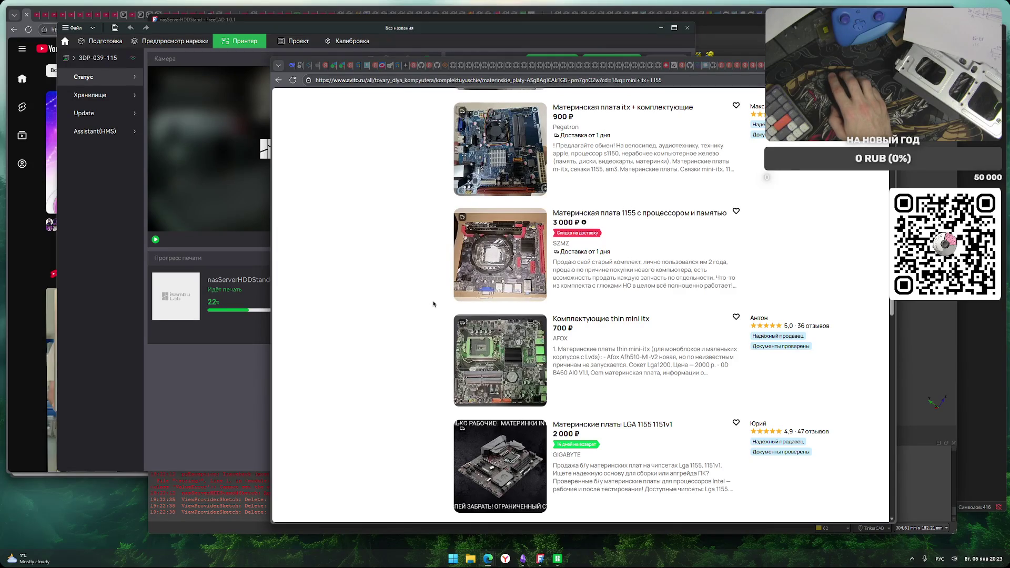
scroll(433, 304, "down", 4)
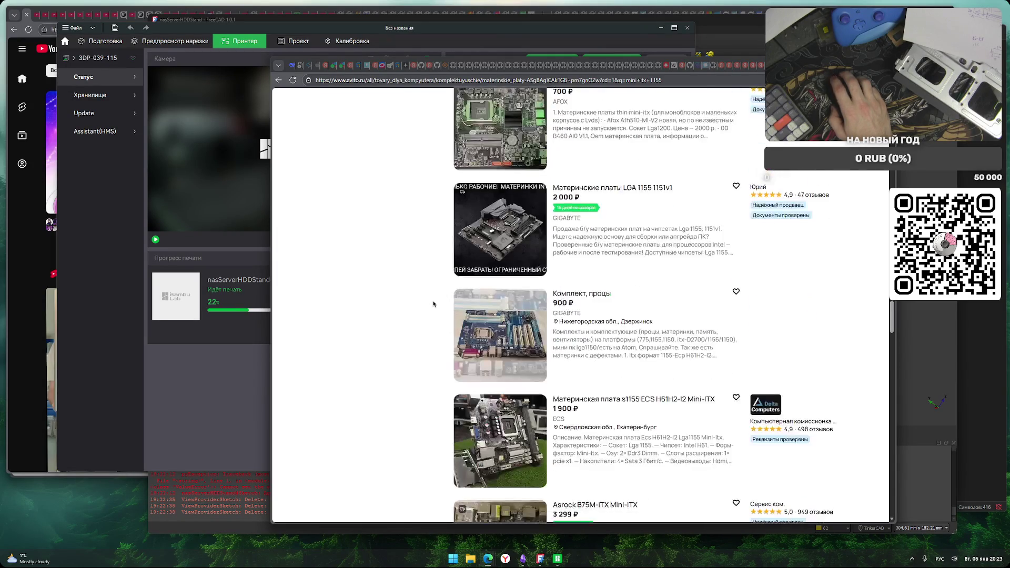
scroll(434, 303, "down", 5)
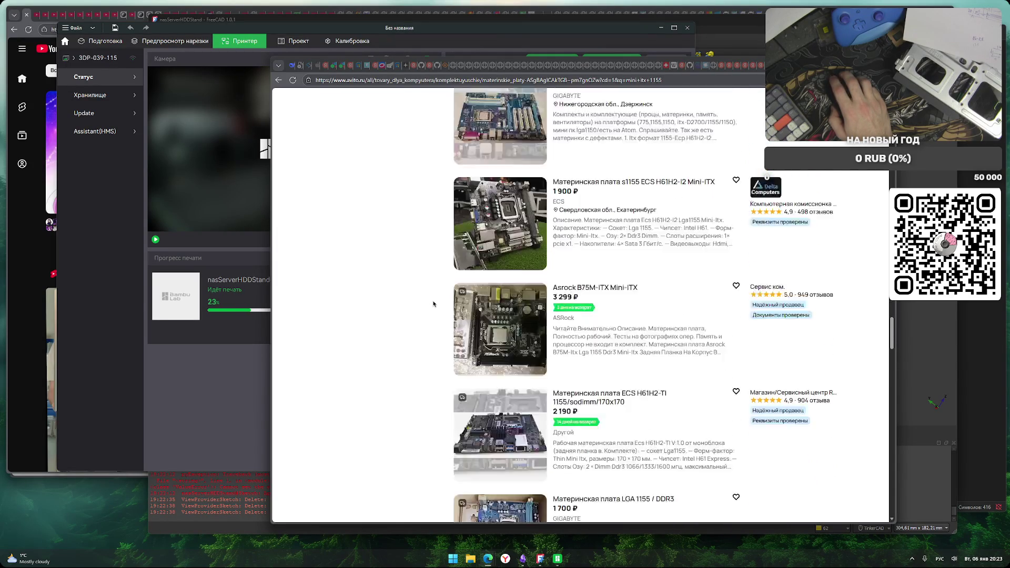
scroll(434, 303, "down", 1)
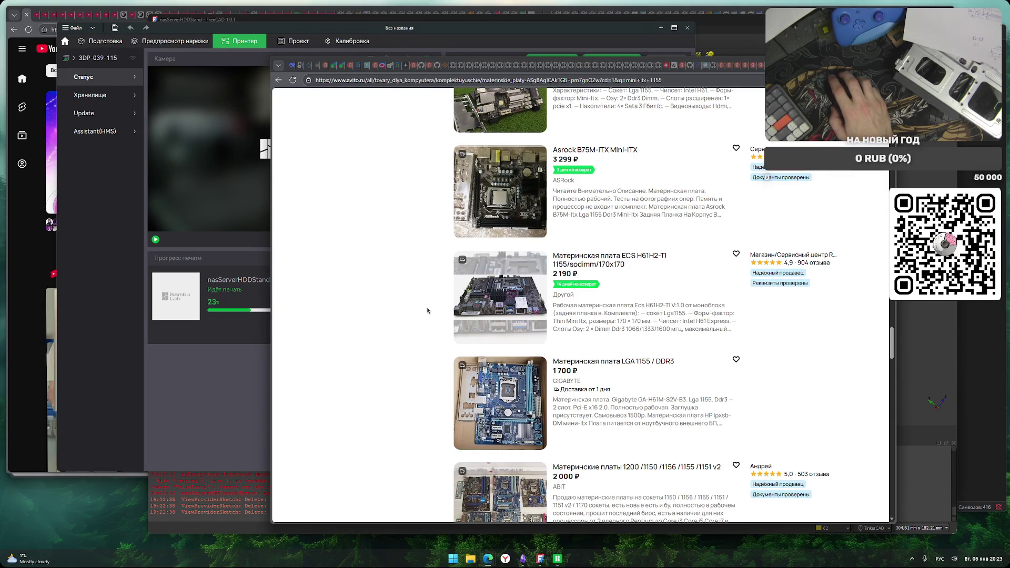
scroll(421, 311, "down", 2)
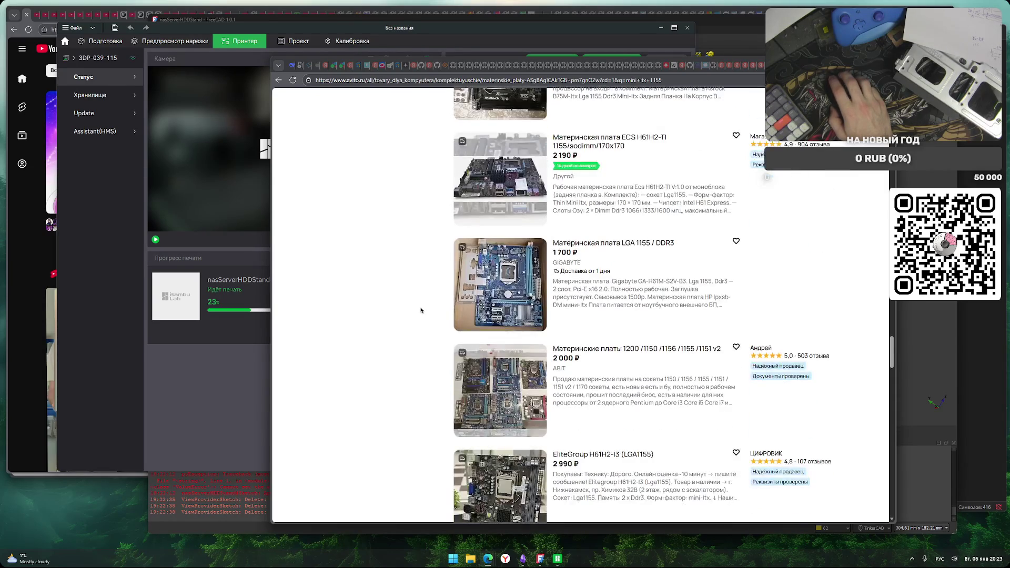
scroll(421, 310, "down", 3)
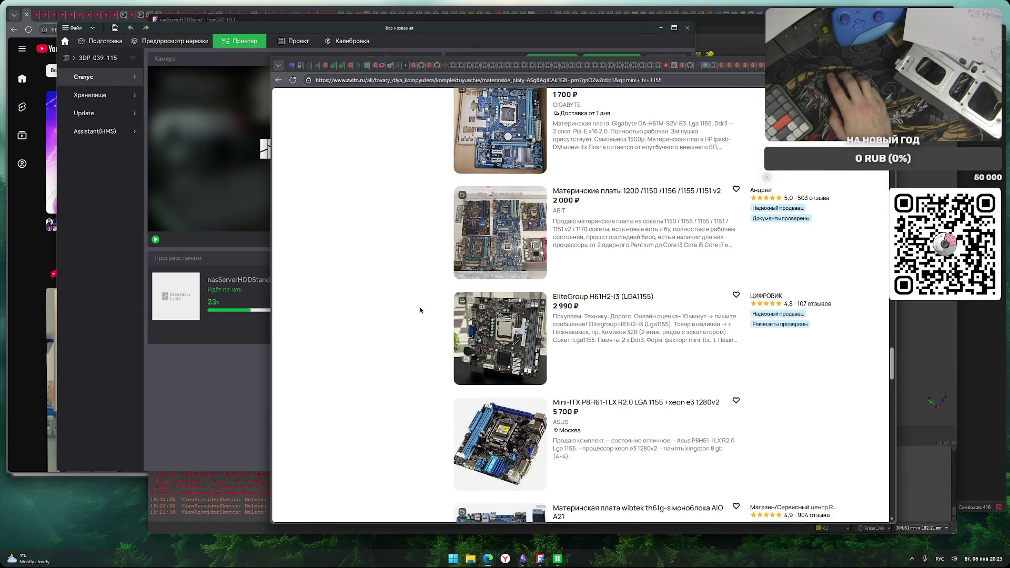
scroll(420, 310, "down", 3)
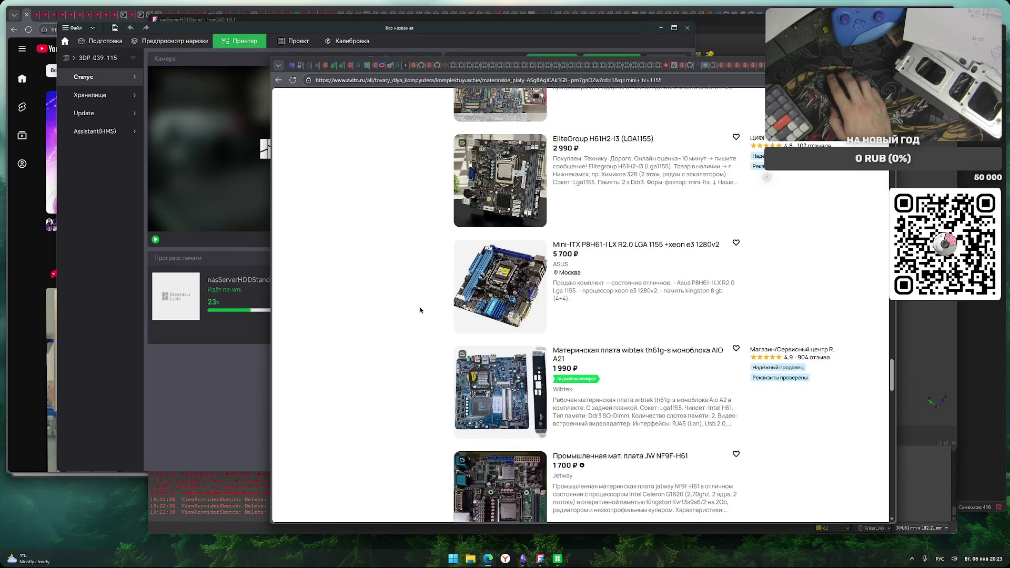
scroll(420, 311, "down", 3)
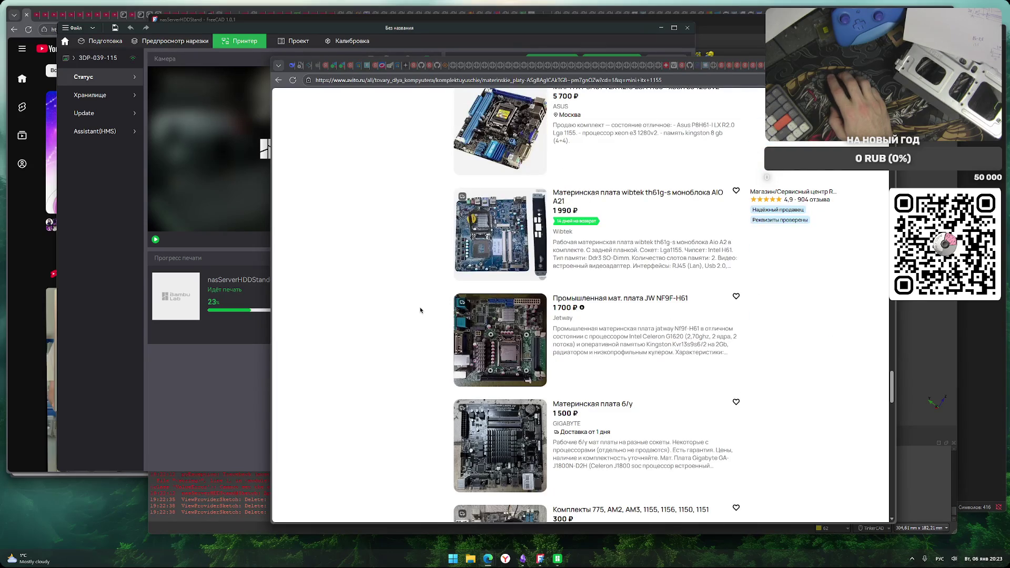
scroll(421, 310, "down", 2)
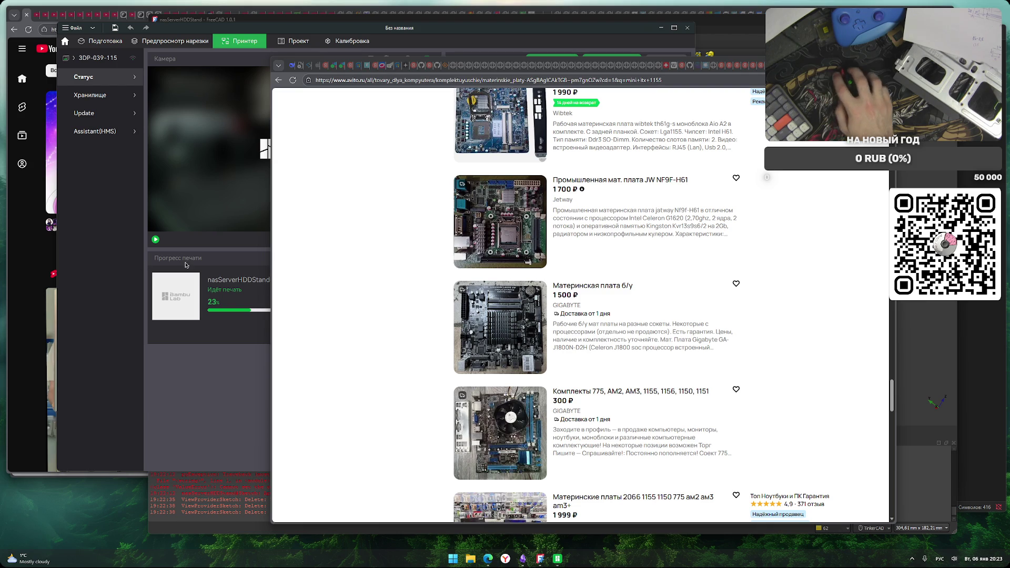
scroll(379, 294, "down", 3)
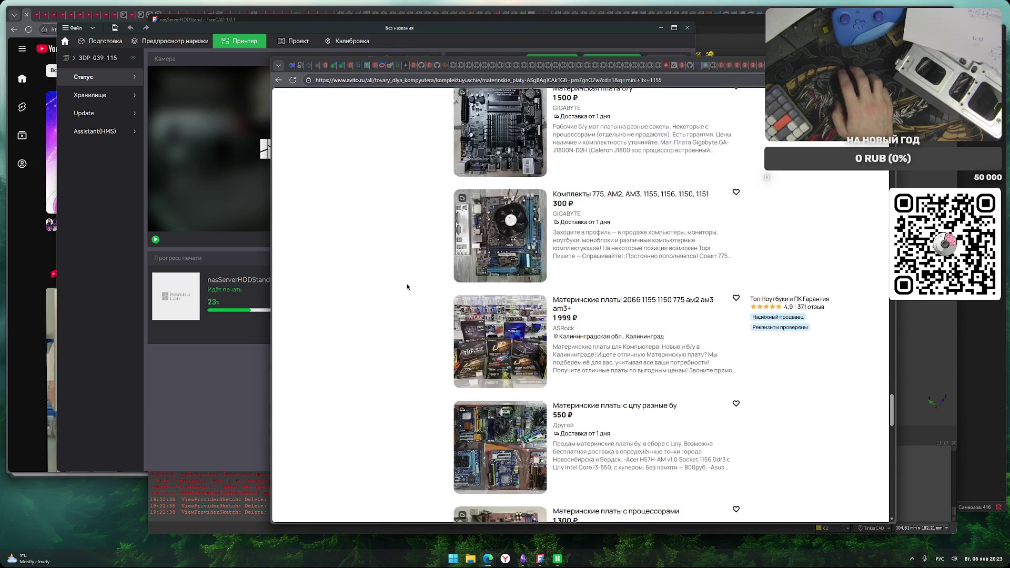
scroll(429, 326, "down", 4)
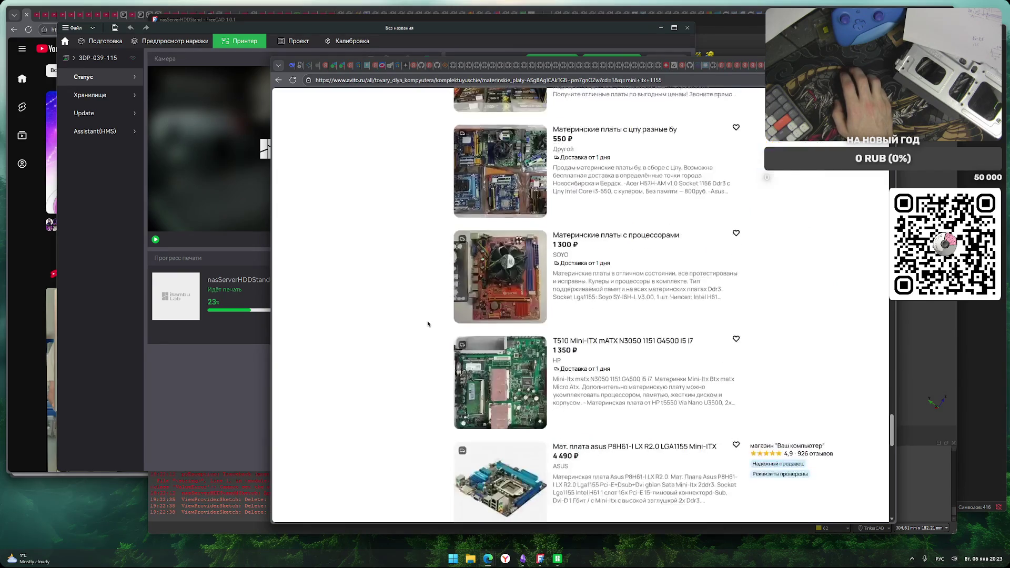
scroll(427, 322, "down", 3)
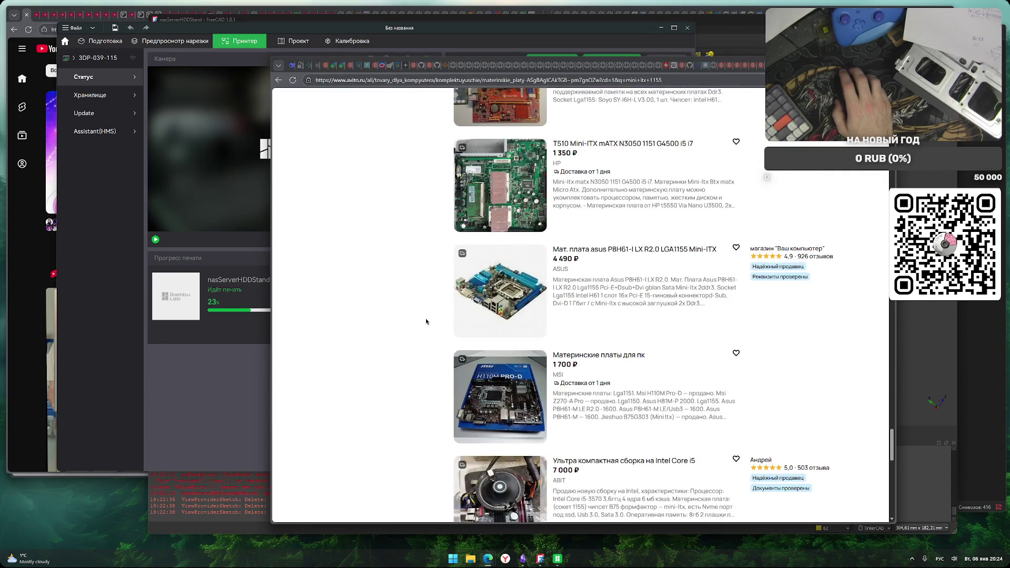
scroll(426, 322, "down", 2)
scroll(426, 321, "down", 2)
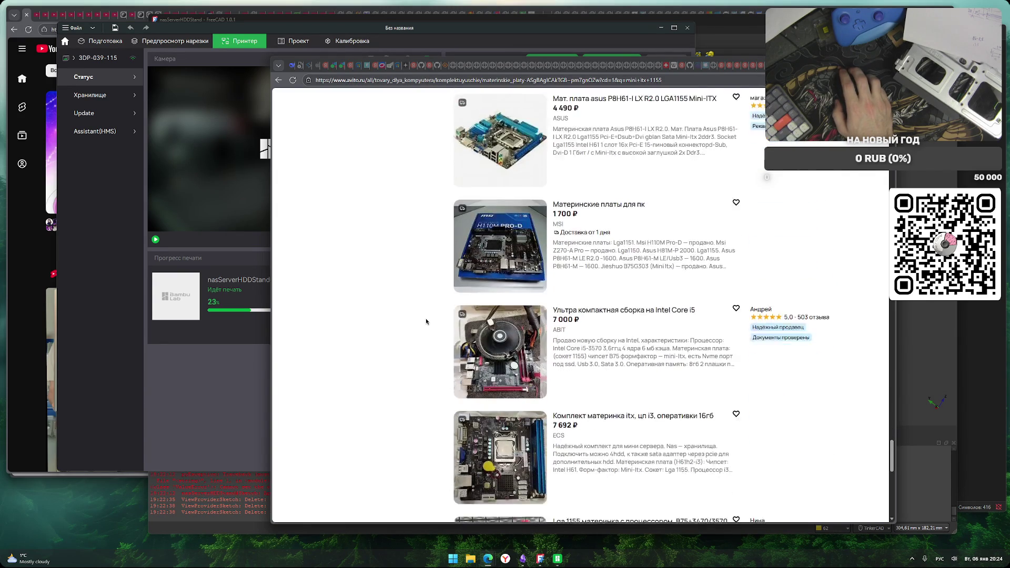
scroll(425, 321, "down", 3)
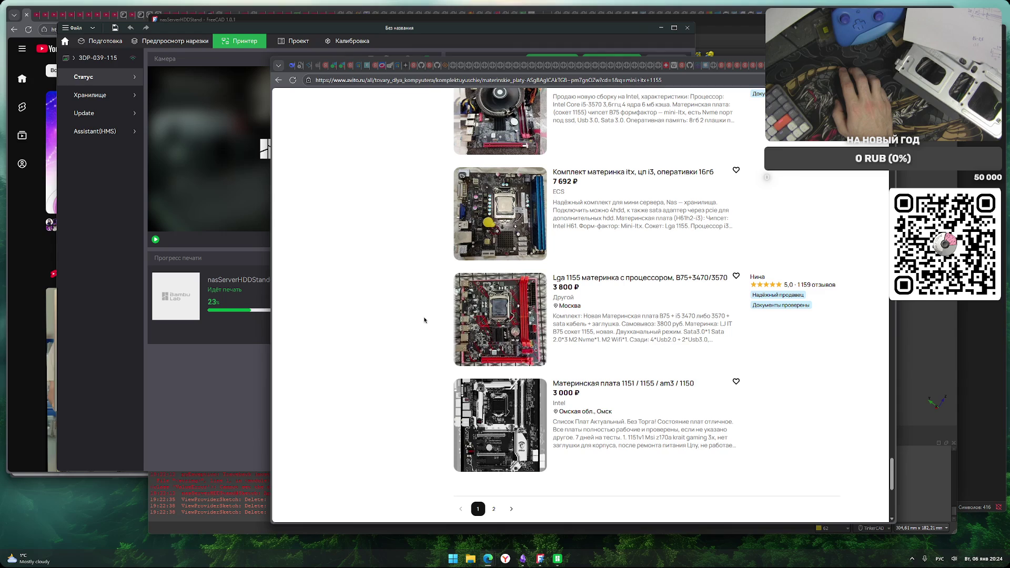
scroll(424, 320, "down", 3)
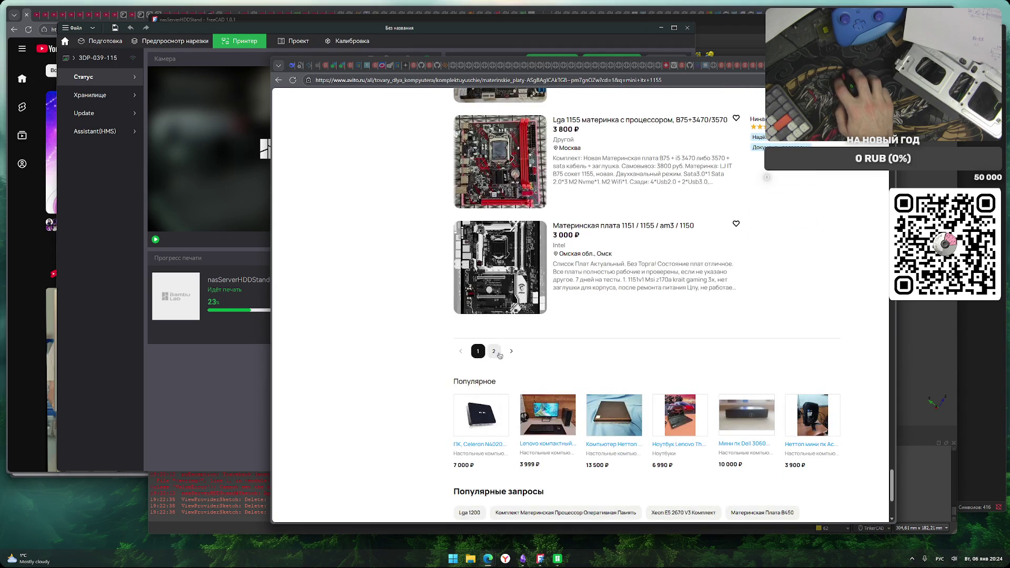
Browse page 2 of the 'Mini itx 1155' listings, then select 'mini itx' in the query
left_click(495, 352)
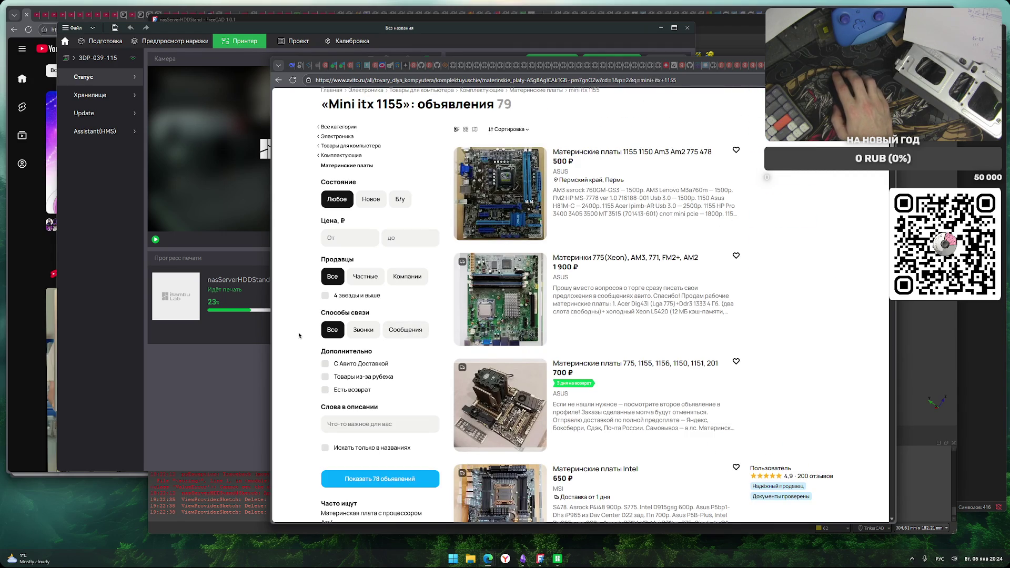
scroll(297, 336, "down", 1)
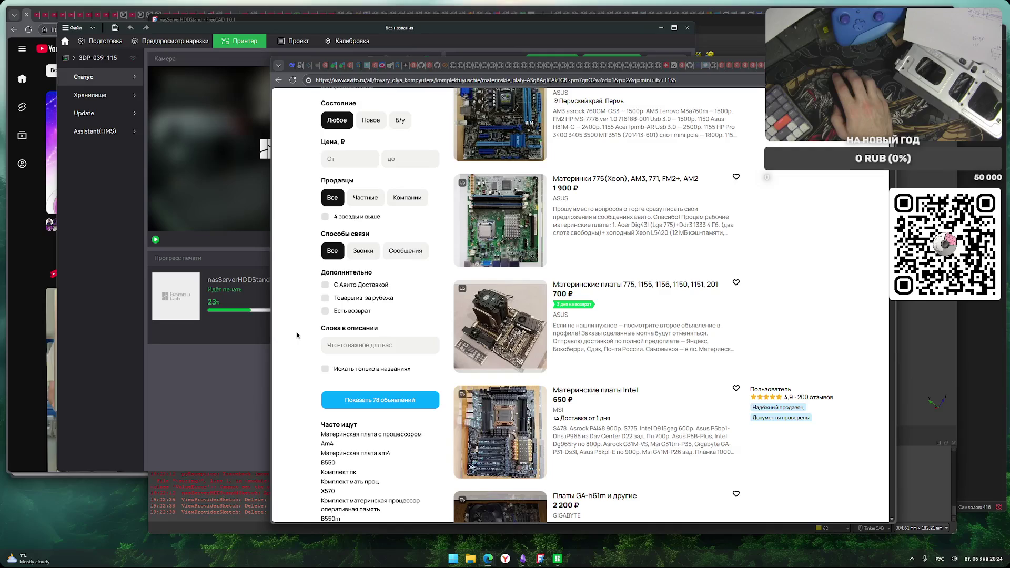
scroll(297, 335, "down", 3)
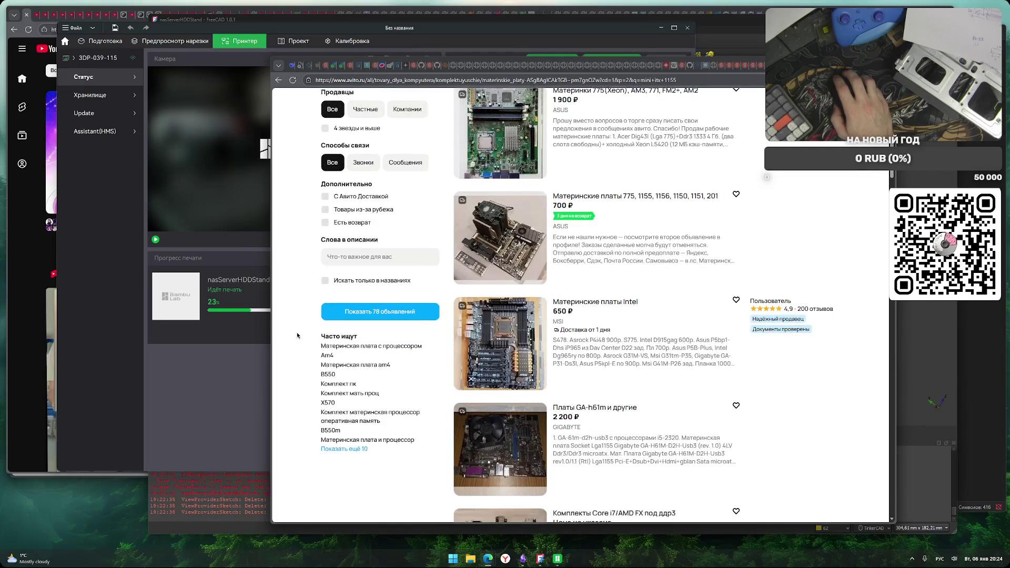
scroll(297, 335, "down", 1)
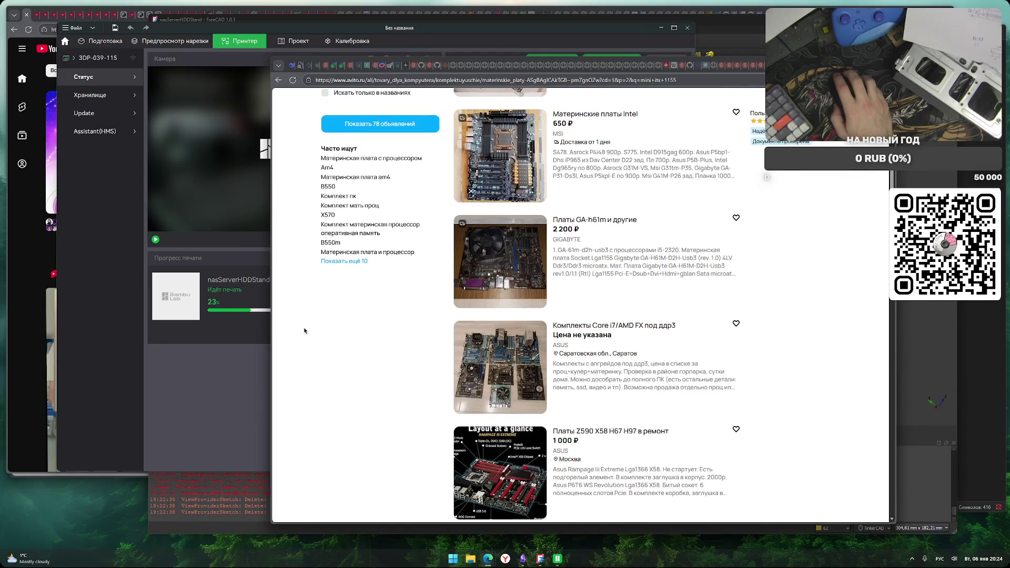
scroll(303, 331, "up", 1)
scroll(304, 331, "down", 2)
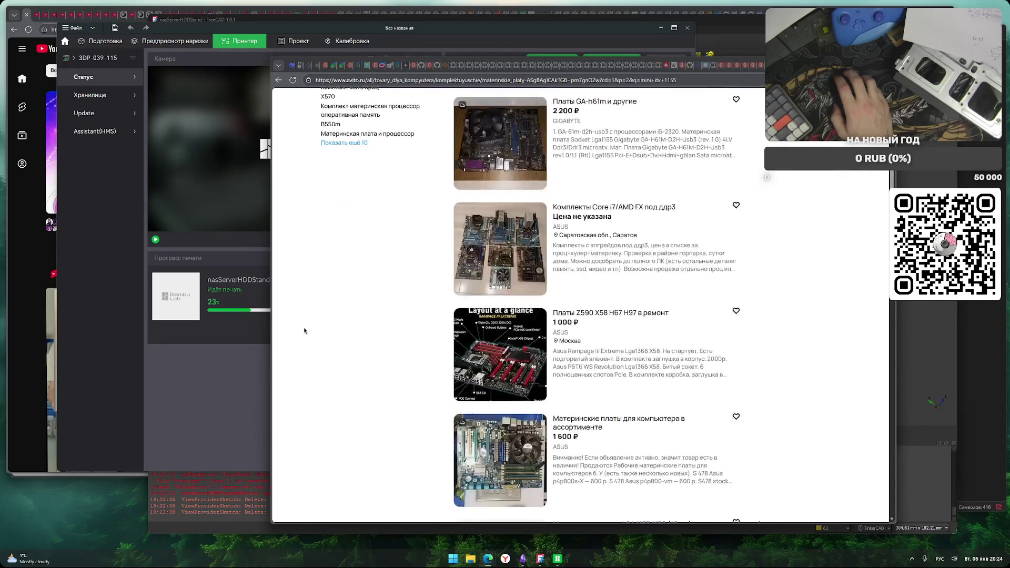
scroll(304, 330, "down", 7)
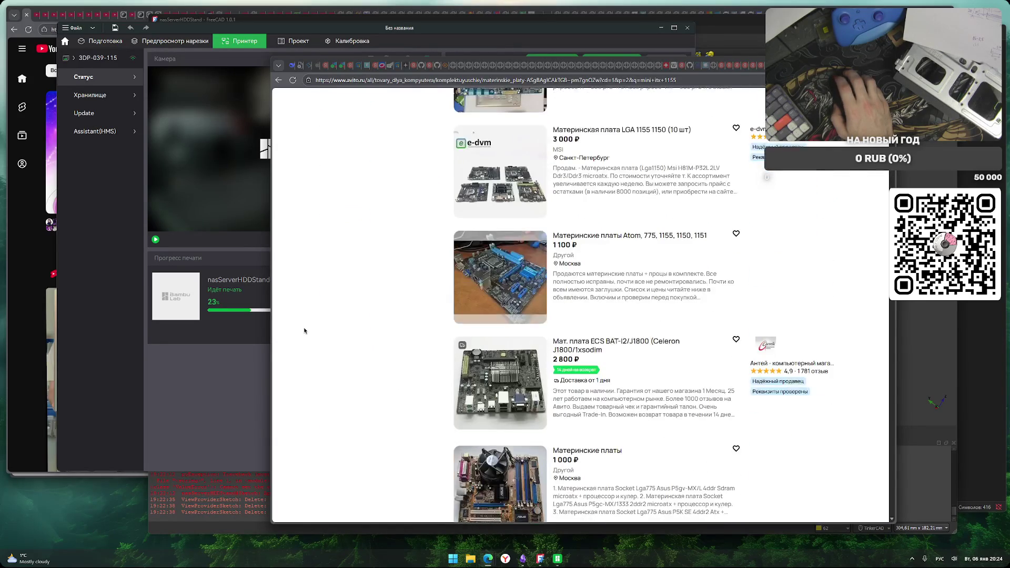
scroll(304, 331, "down", 2)
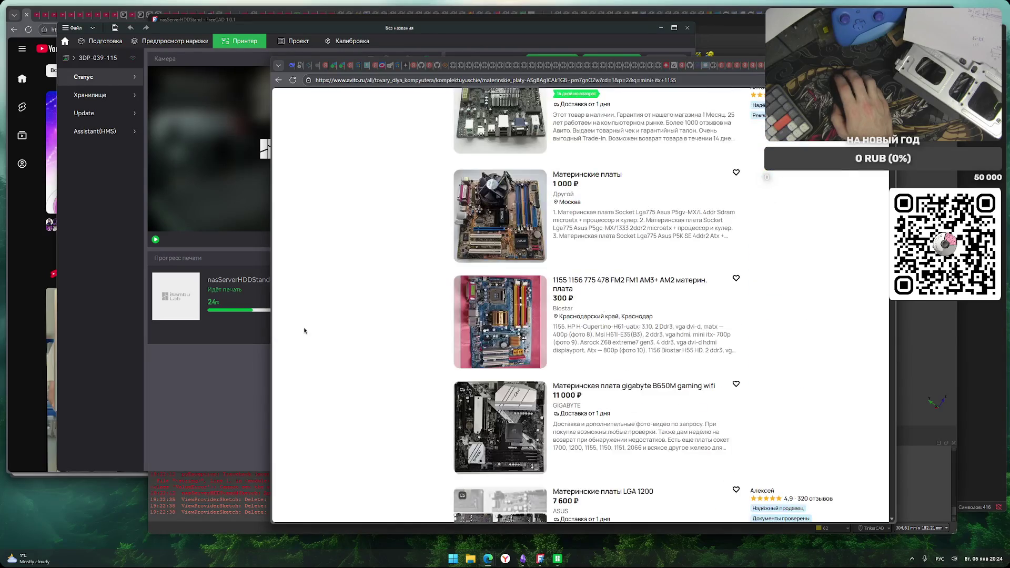
scroll(304, 331, "down", 4)
scroll(304, 330, "down", 2)
scroll(304, 330, "down", 3)
scroll(304, 331, "up", 10)
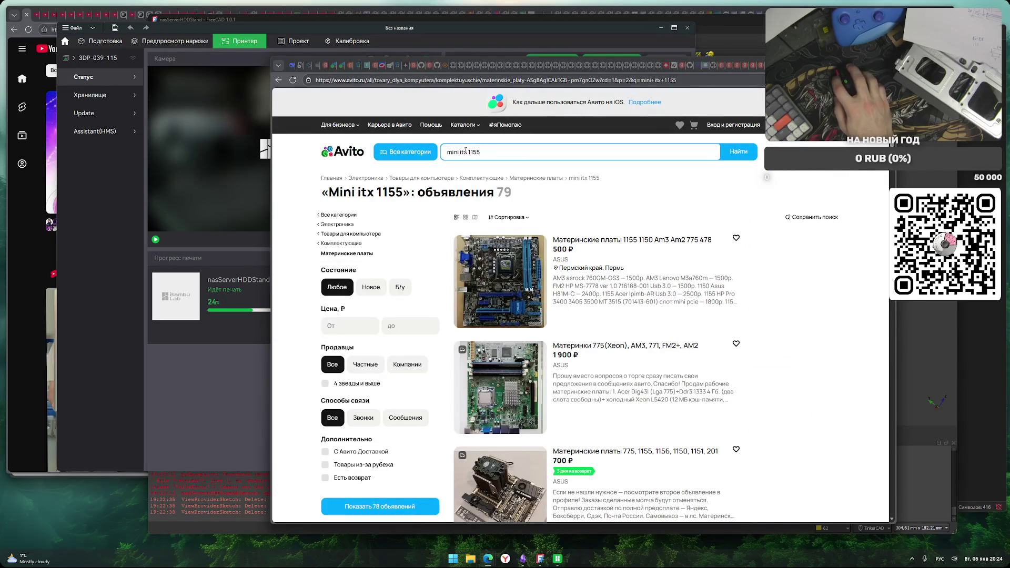
left_click_drag(467, 152, 368, 153)
Trim the Avito query to just '1155' and run the search
key("BackSpace")
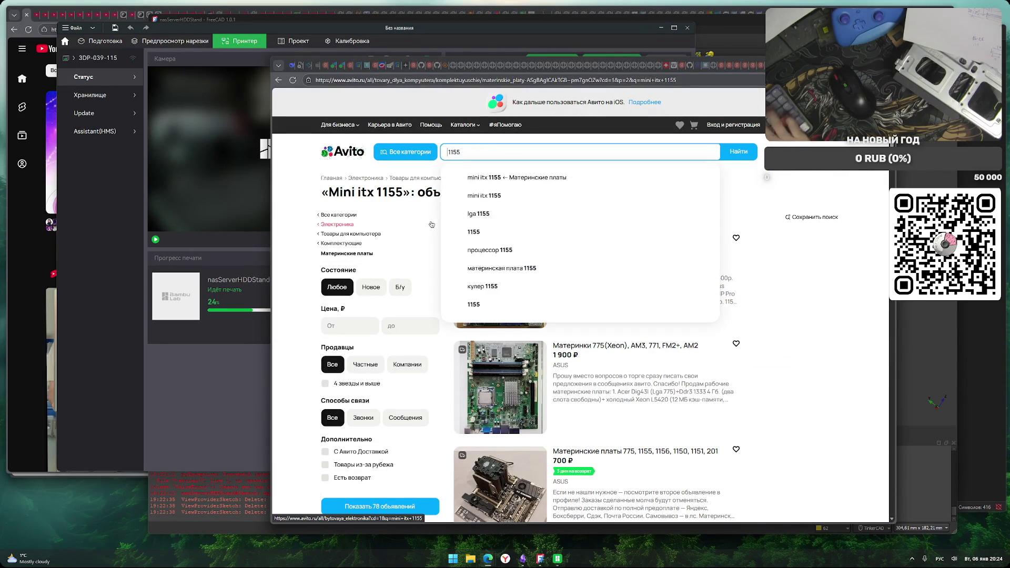
left_click(556, 185)
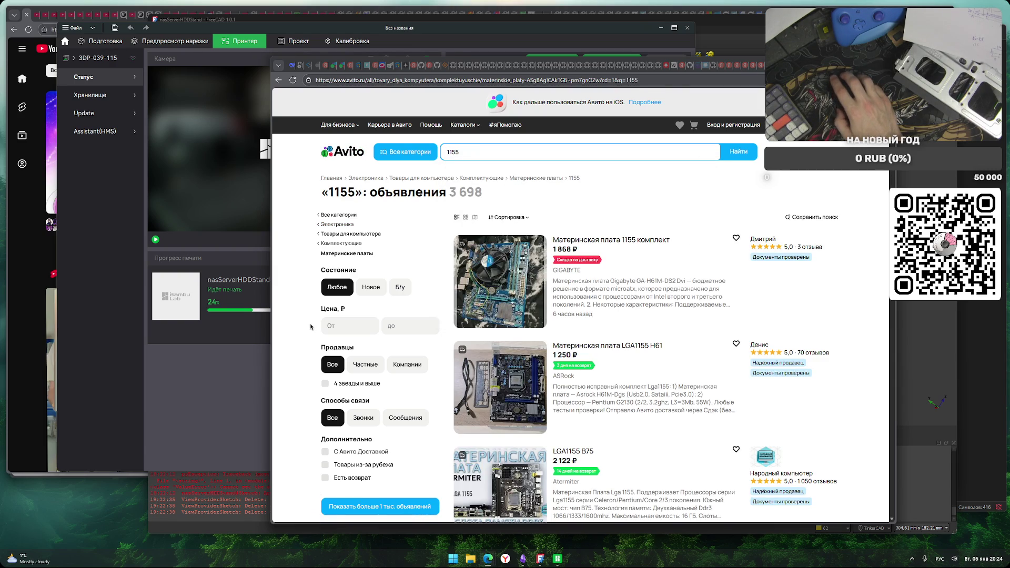
scroll(313, 326, "down", 2)
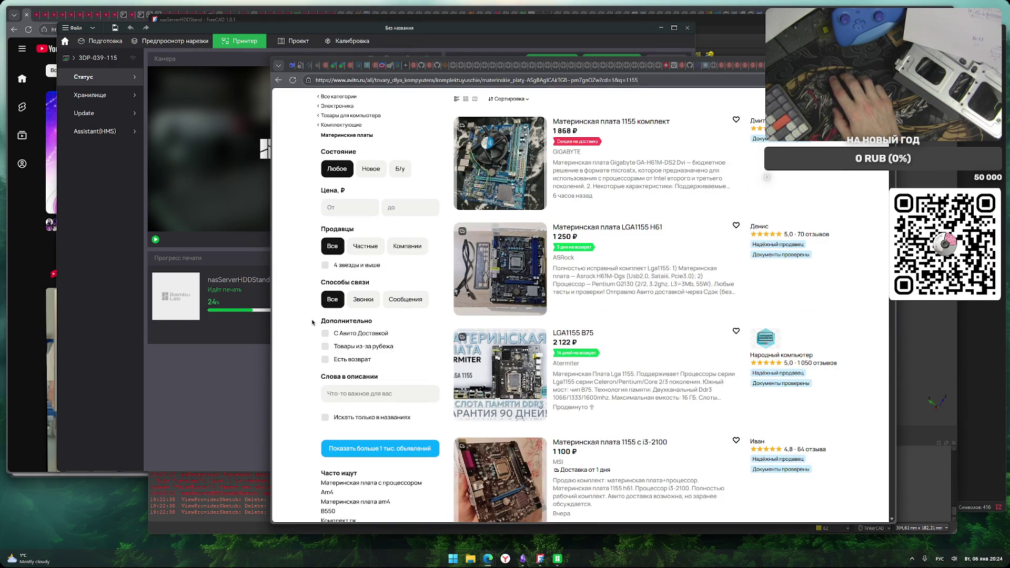
mouse_move(497, 302)
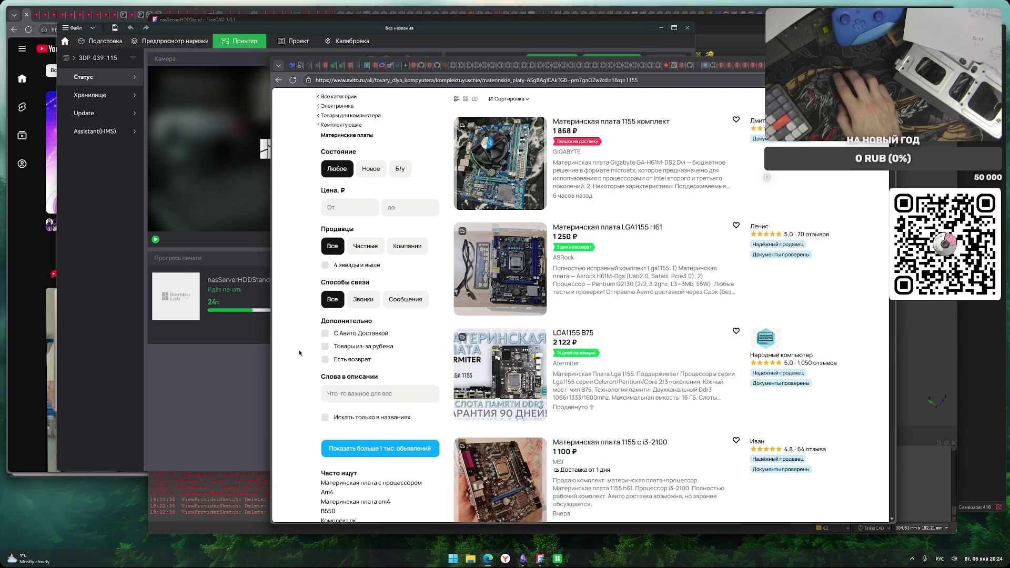
Browse the '1155' results down to the 900 ₽ Asus board with a G530 processor
scroll(299, 353, "down", 3)
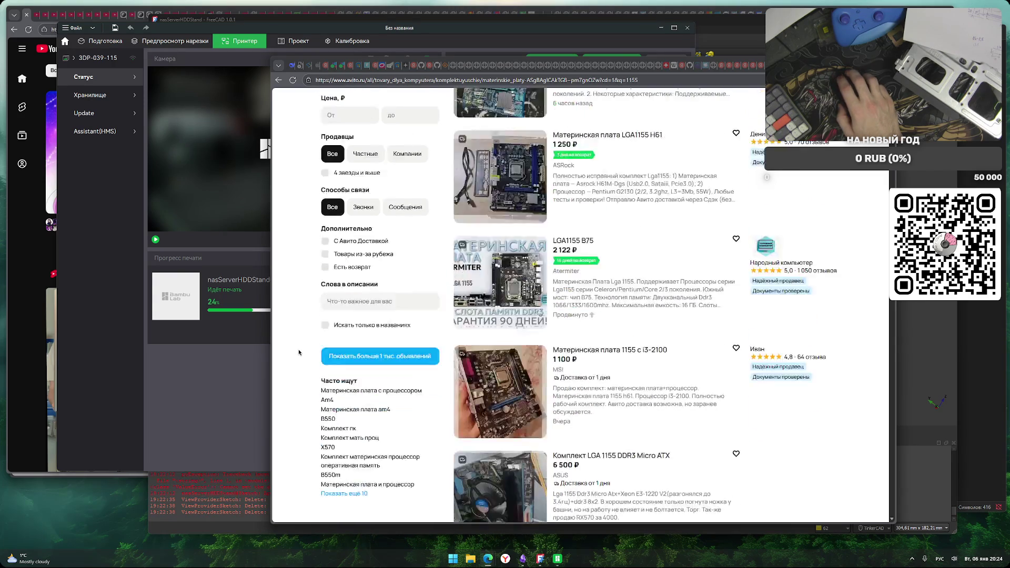
scroll(299, 352, "down", 1)
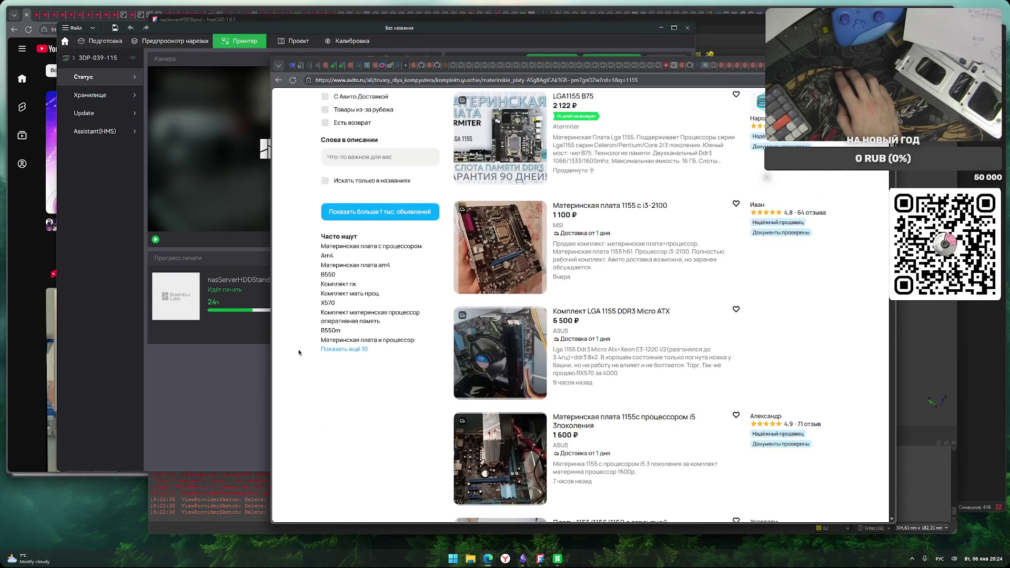
scroll(298, 353, "down", 4)
scroll(299, 353, "up", 4)
scroll(298, 353, "up", 4)
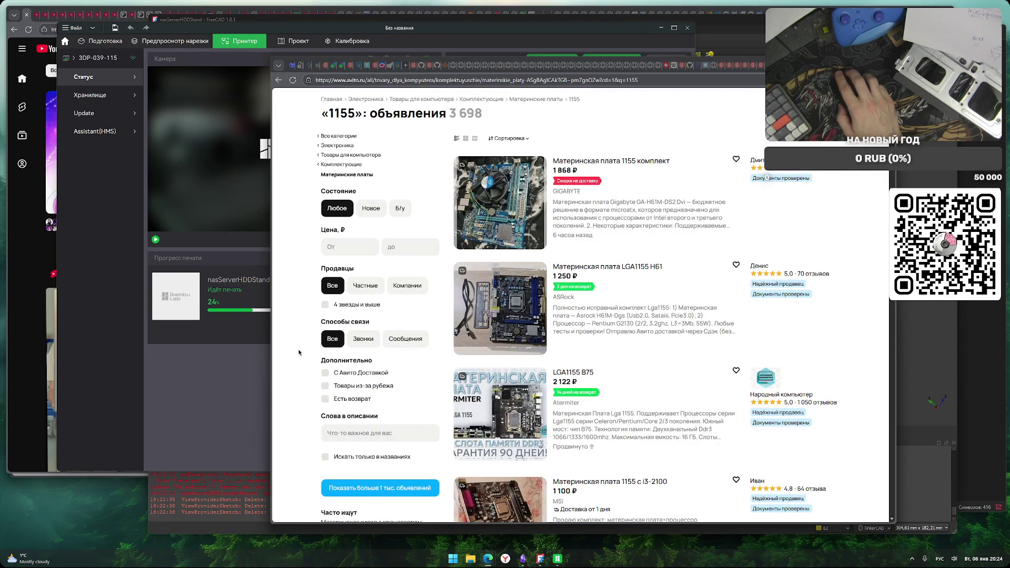
scroll(299, 353, "down", 6)
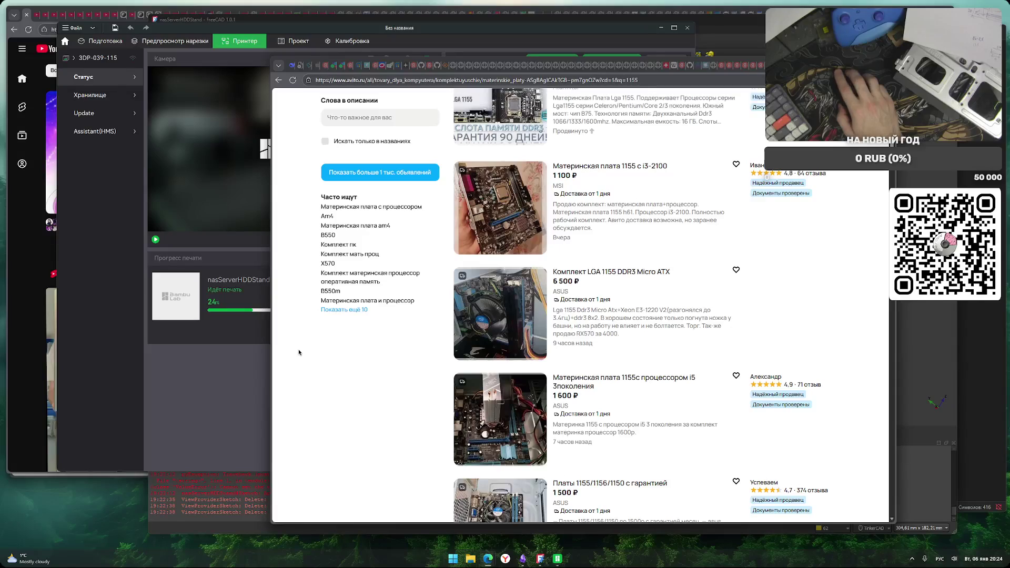
scroll(298, 352, "down", 4)
scroll(299, 352, "down", 5)
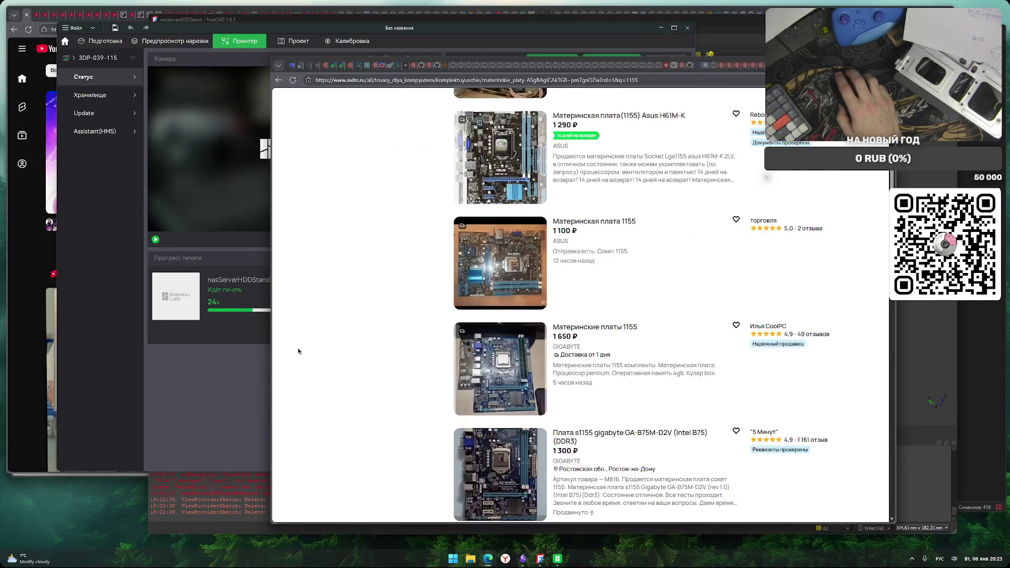
scroll(298, 352, "down", 2)
scroll(298, 351, "down", 3)
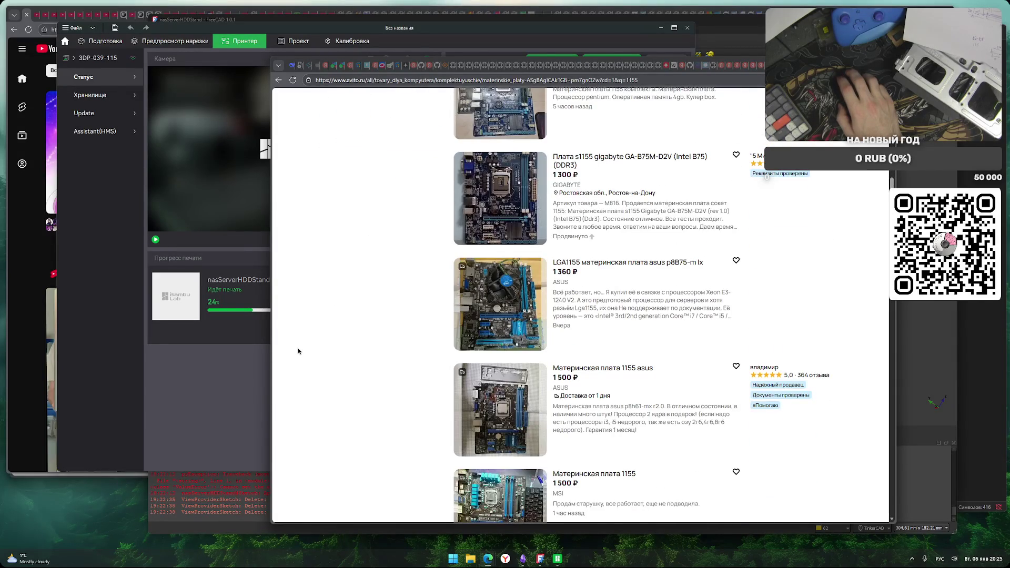
scroll(298, 352, "down", 5)
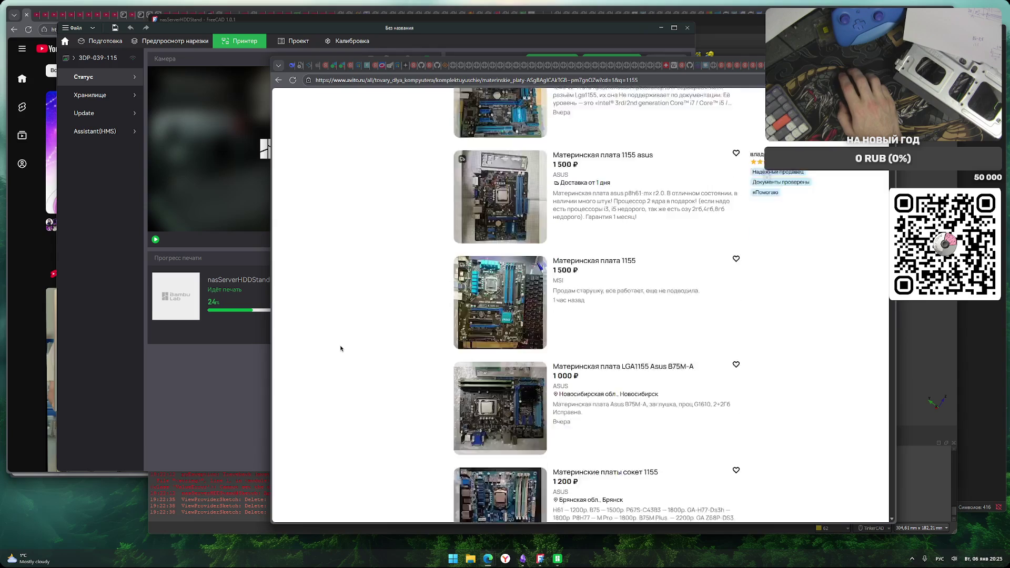
scroll(341, 348, "down", 2)
scroll(340, 348, "up", 2)
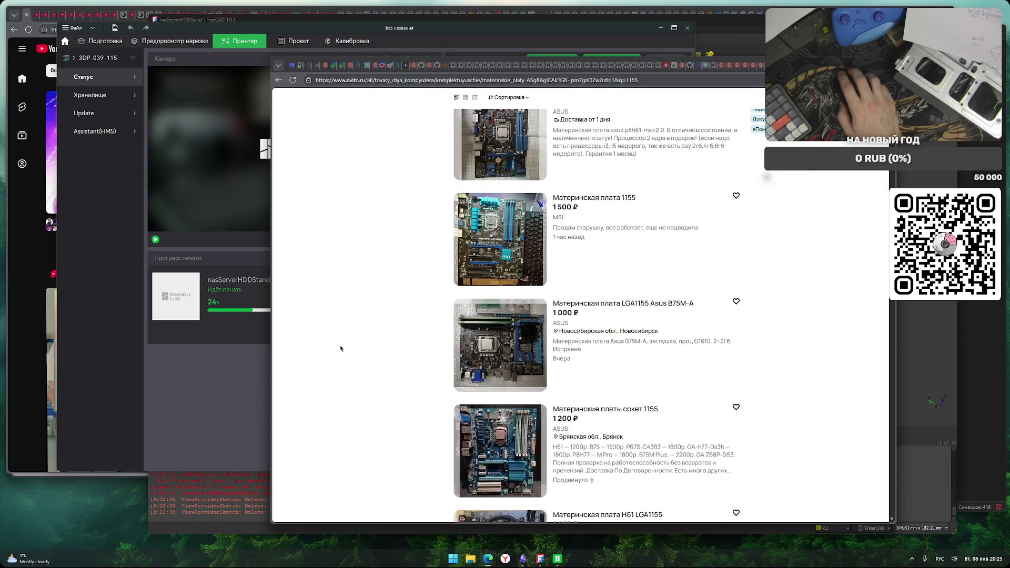
scroll(340, 348, "down", 2)
scroll(341, 348, "down", 3)
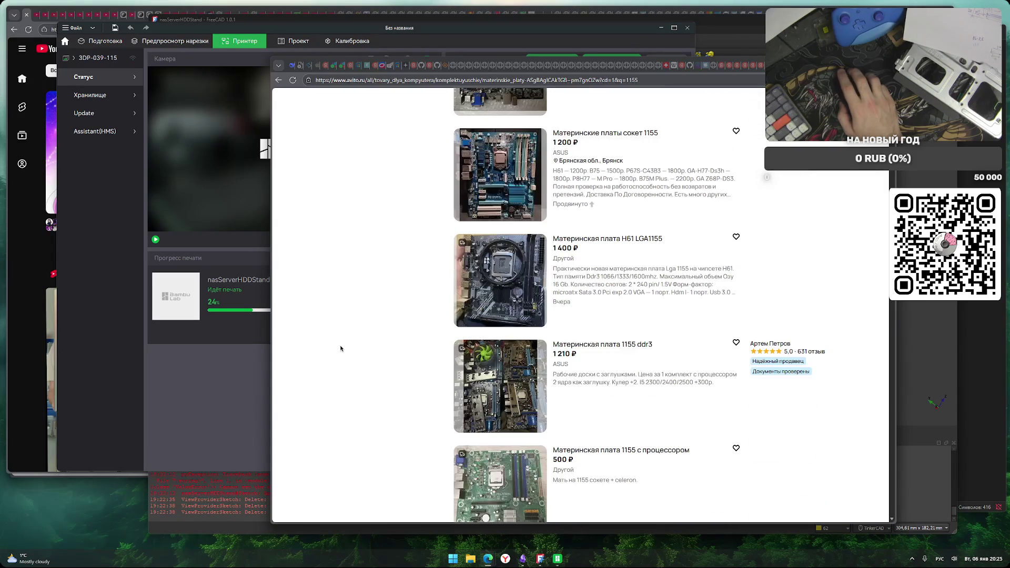
scroll(340, 348, "down", 2)
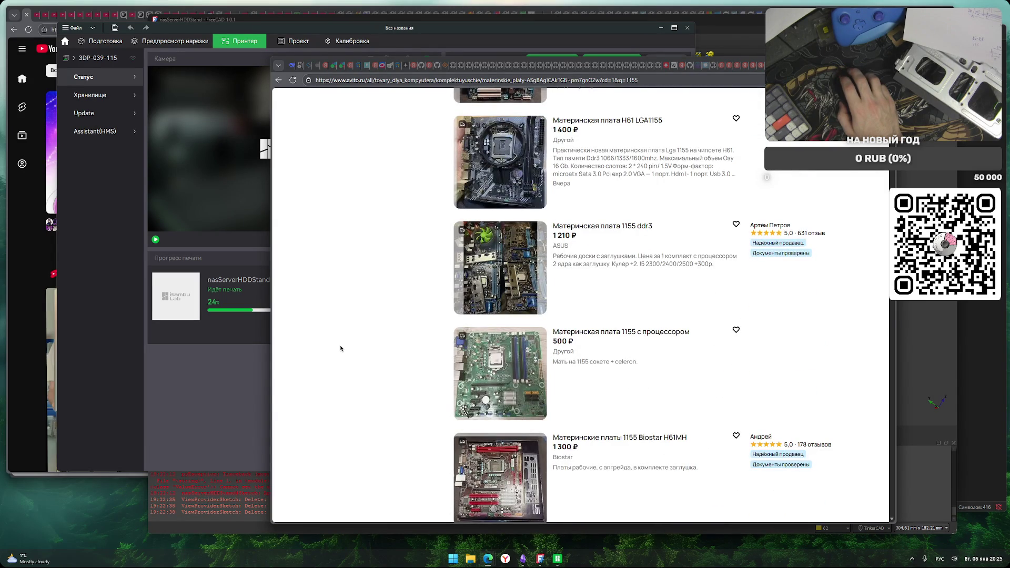
scroll(340, 349, "up", 1)
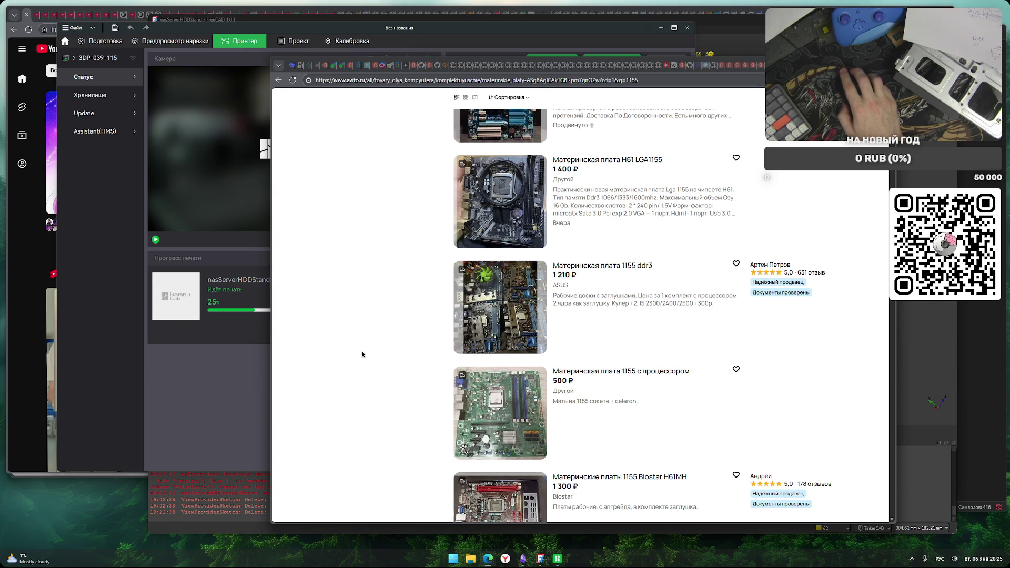
scroll(359, 354, "down", 1)
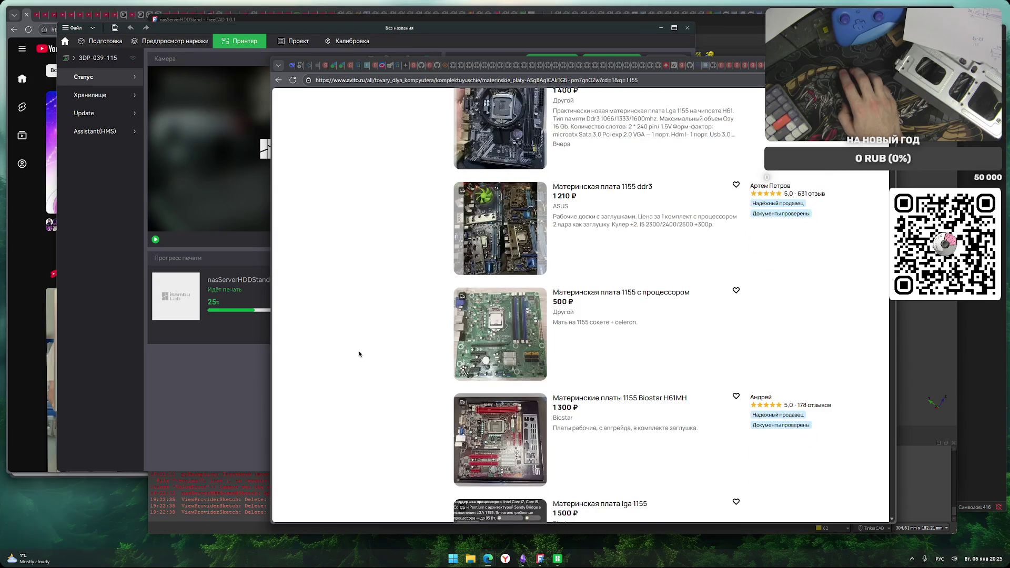
scroll(360, 354, "down", 3)
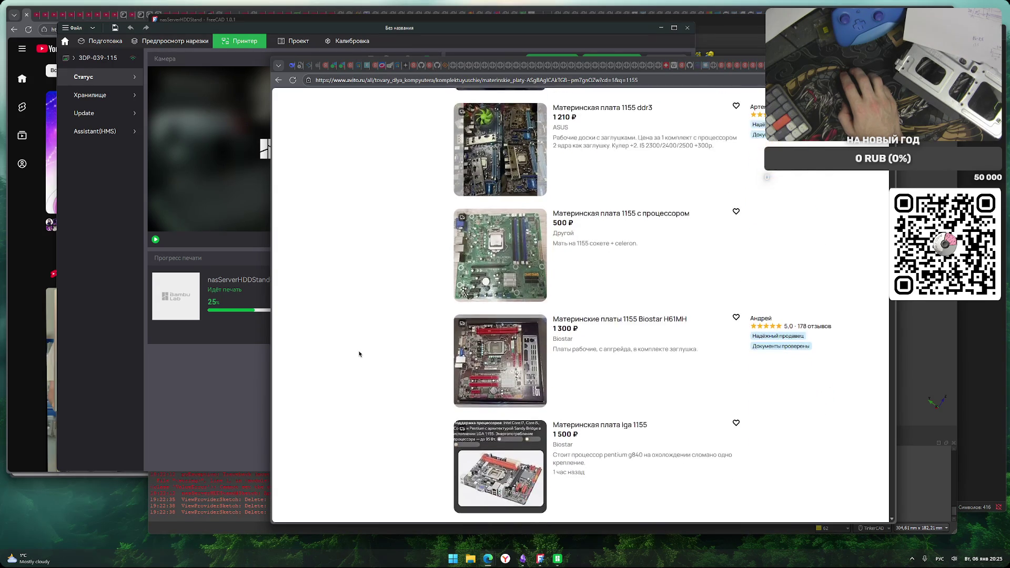
scroll(358, 354, "down", 1)
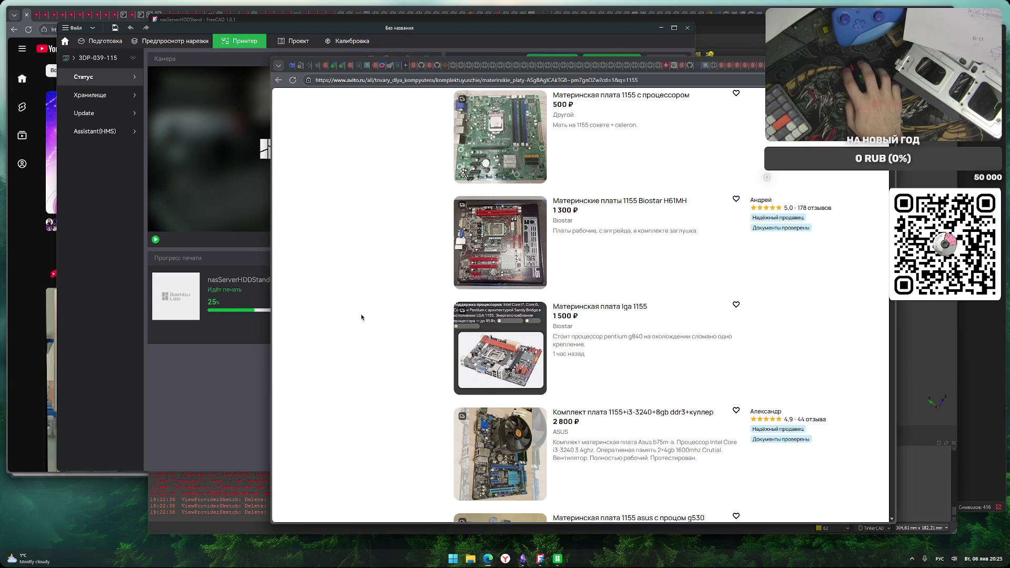
scroll(368, 322, "down", 3)
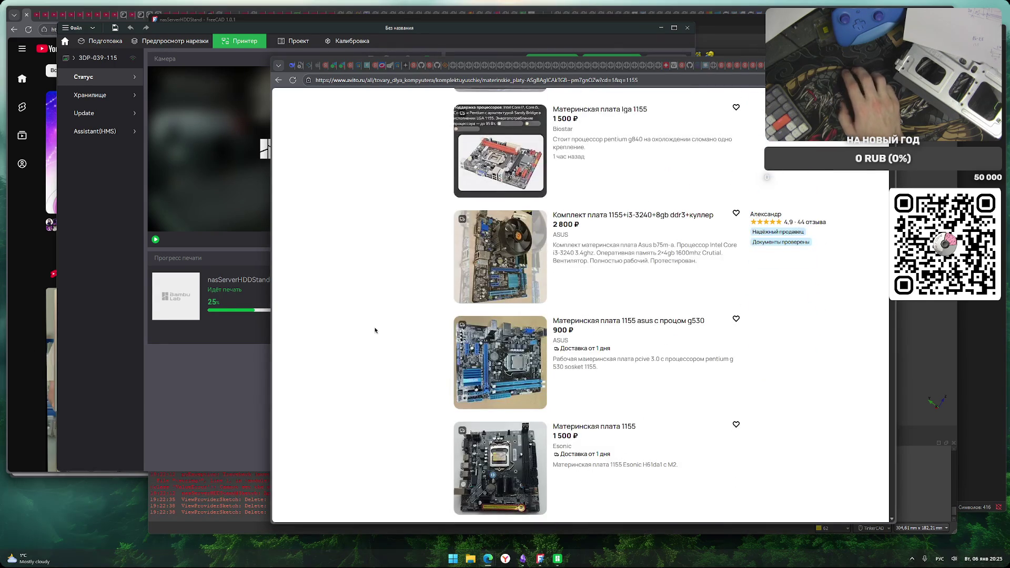
Scroll to the bottom of the first '1155' results page and go to page 2
scroll(375, 324, "down", 2)
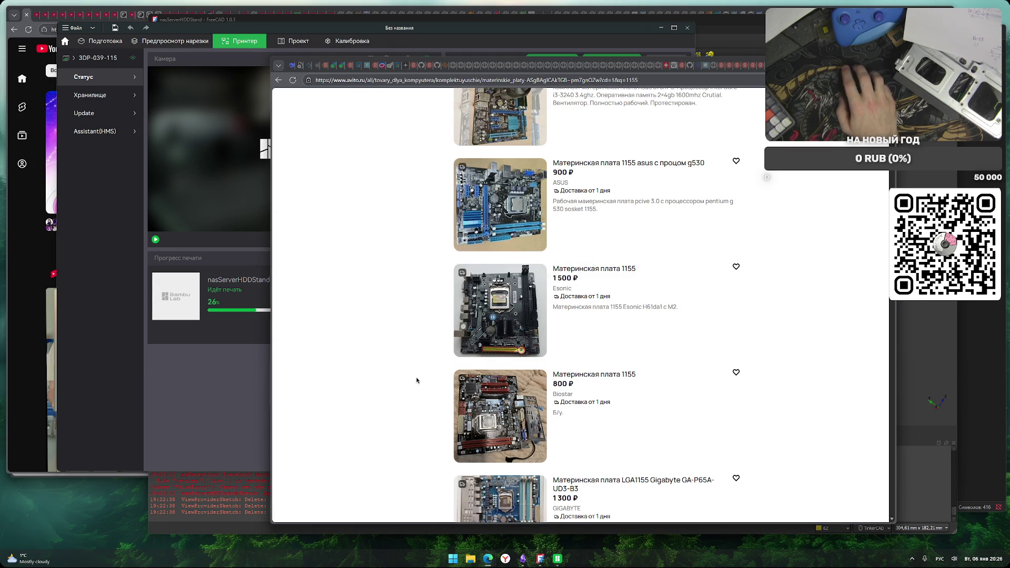
scroll(409, 374, "down", 1)
scroll(409, 375, "down", 4)
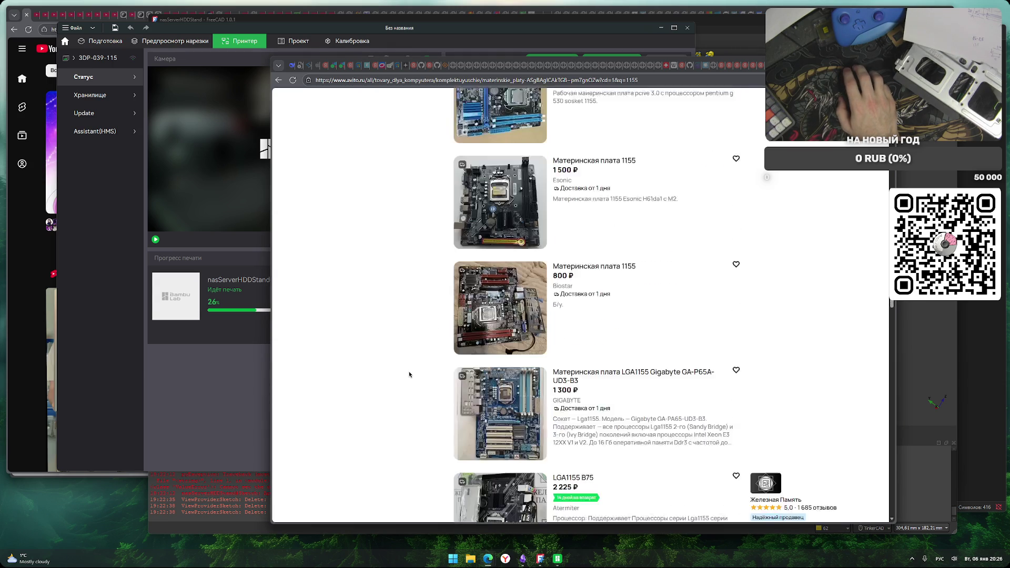
scroll(413, 372, "down", 3)
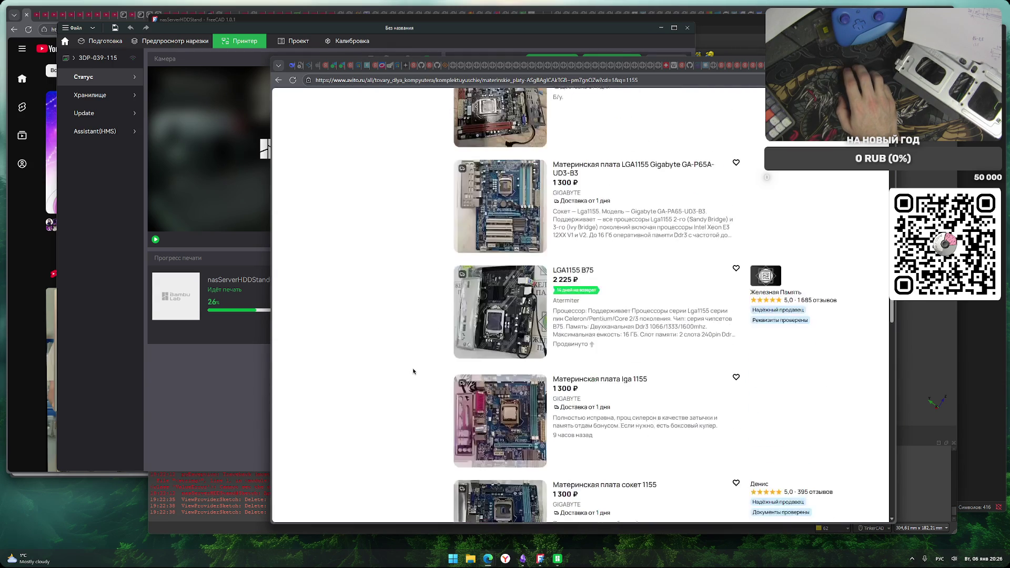
scroll(413, 372, "down", 5)
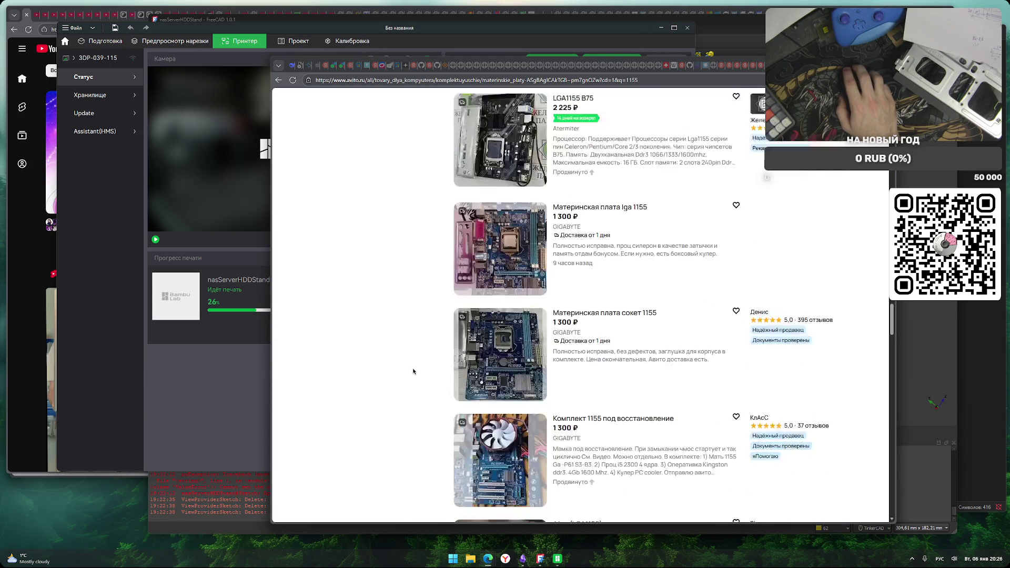
scroll(414, 371, "down", 2)
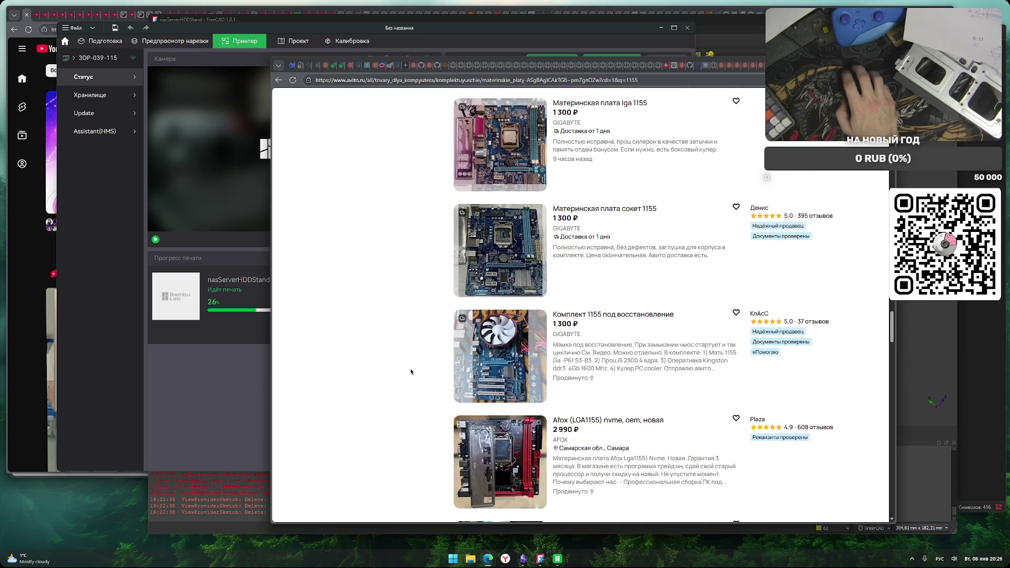
scroll(411, 372, "down", 7)
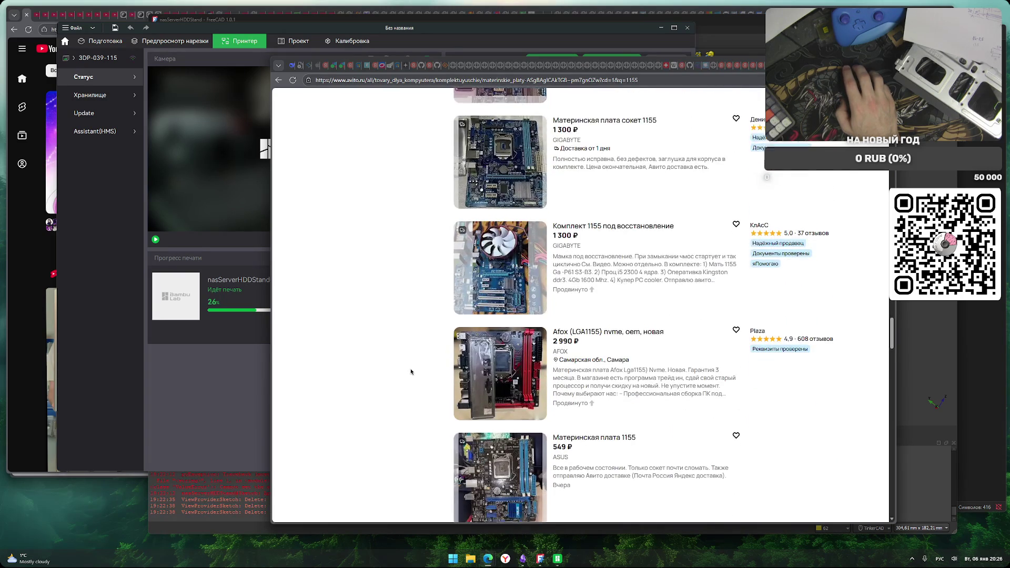
scroll(411, 372, "down", 3)
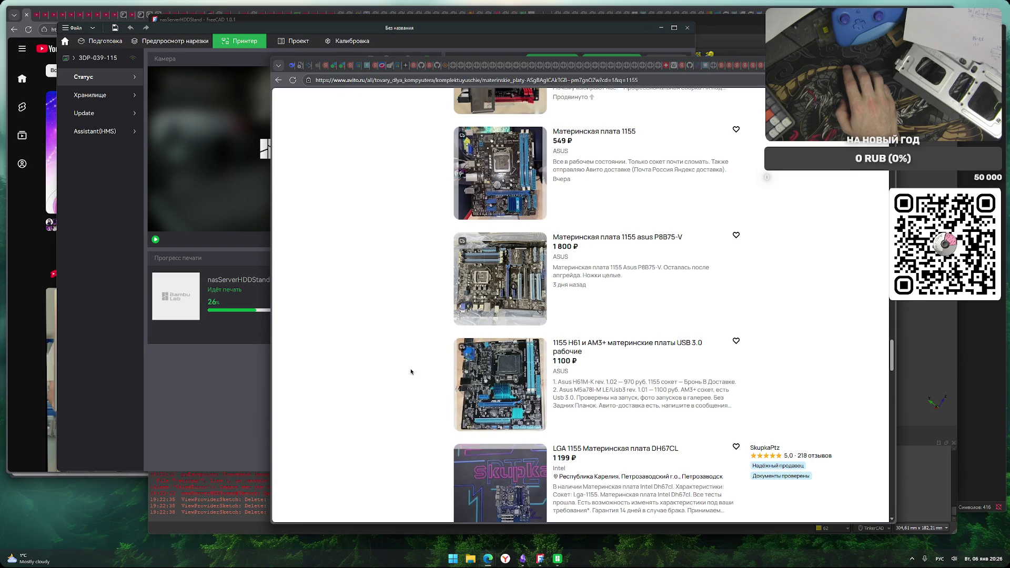
scroll(411, 372, "down", 4)
scroll(411, 371, "down", 3)
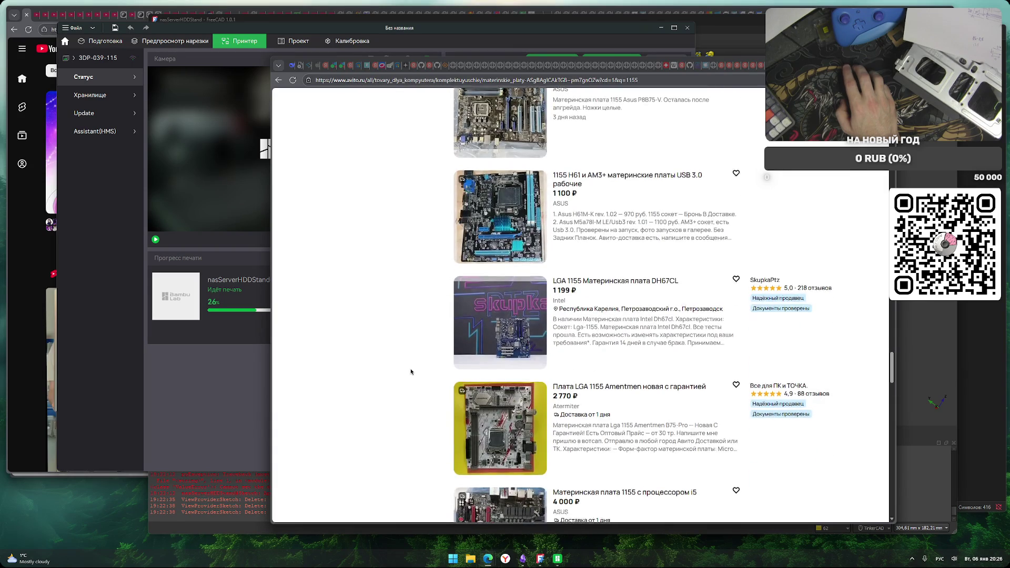
scroll(411, 371, "down", 5)
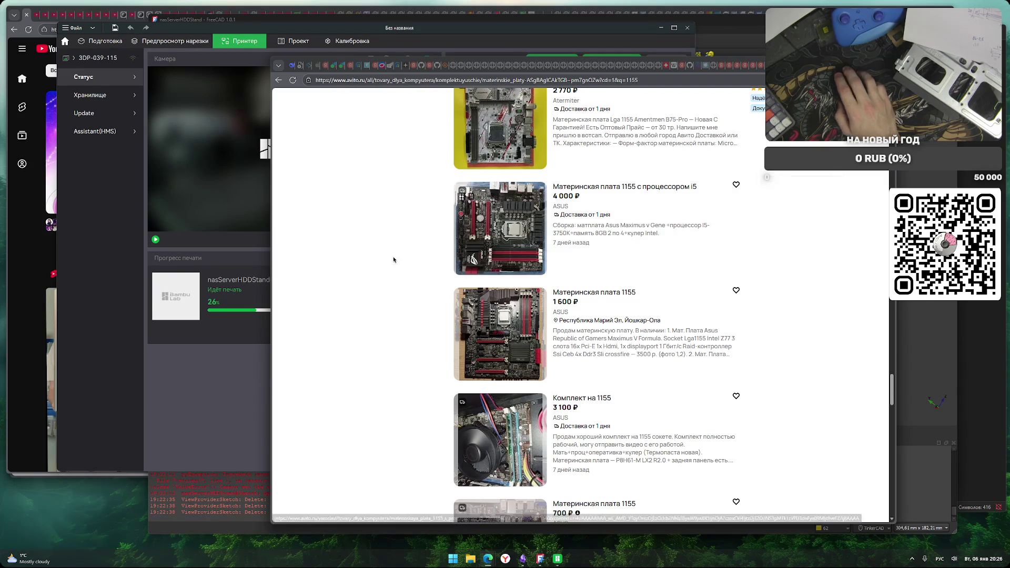
scroll(399, 314, "down", 2)
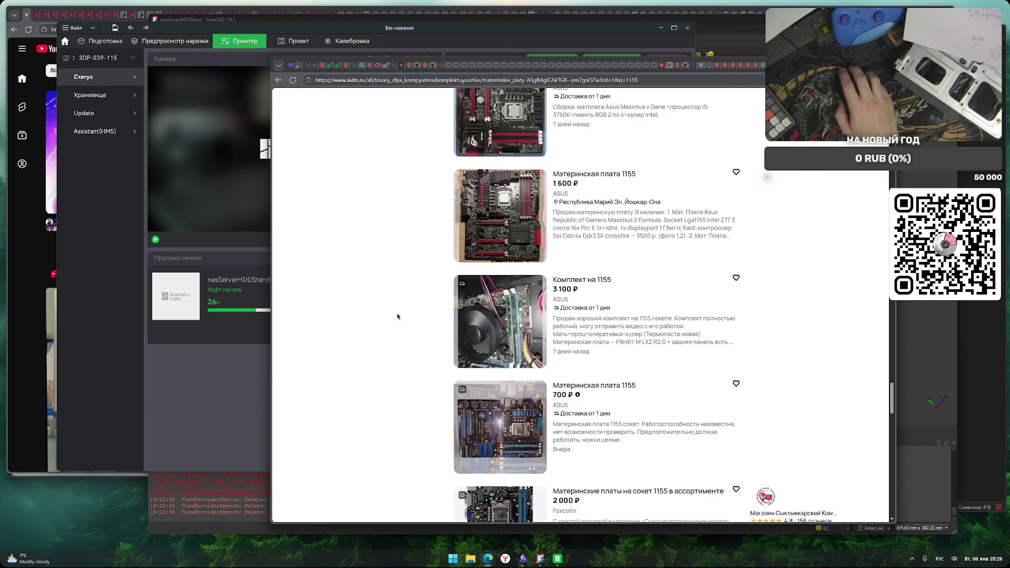
scroll(397, 316, "up", 2)
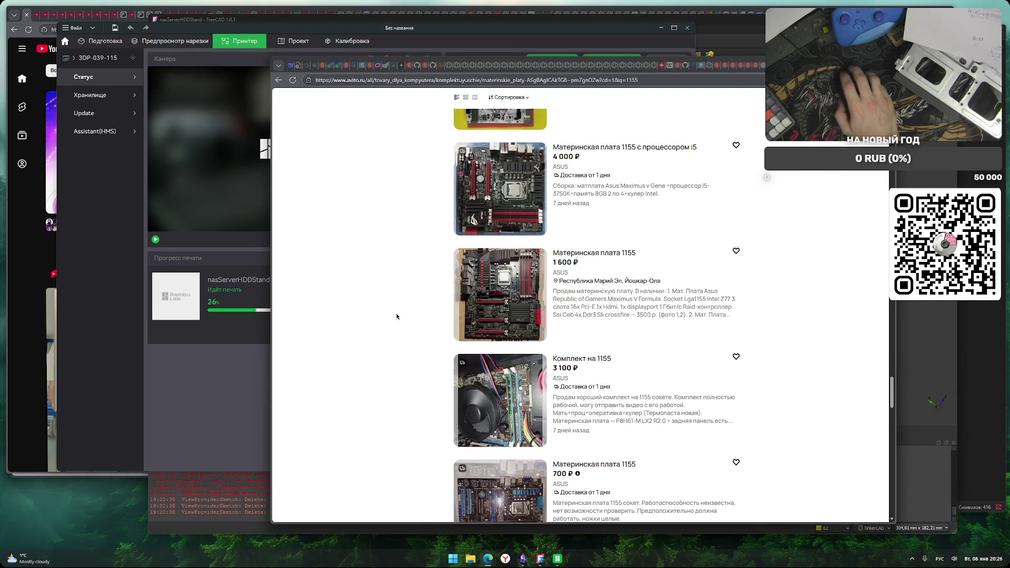
scroll(396, 316, "down", 2)
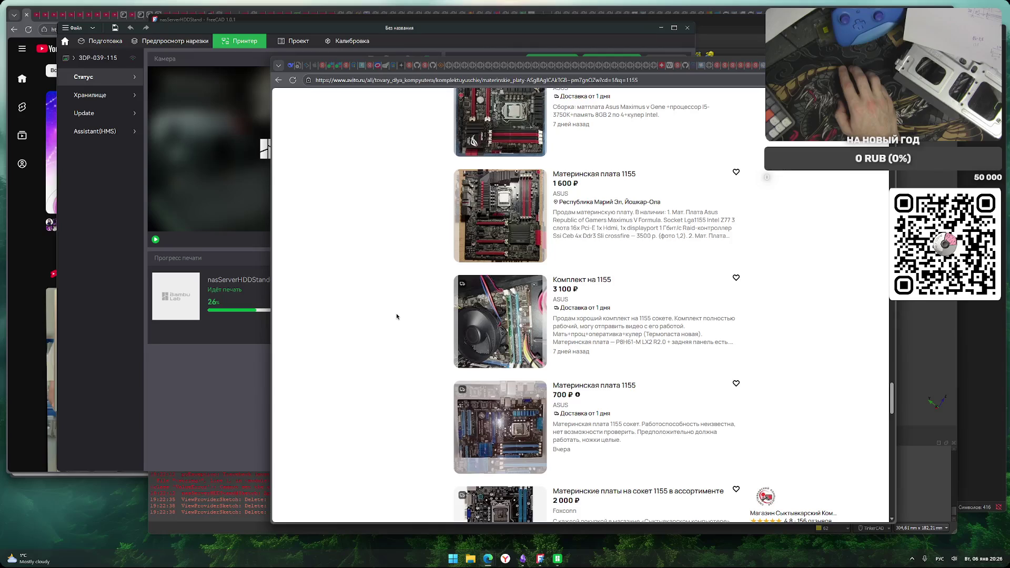
scroll(396, 316, "down", 2)
scroll(396, 316, "down", 10)
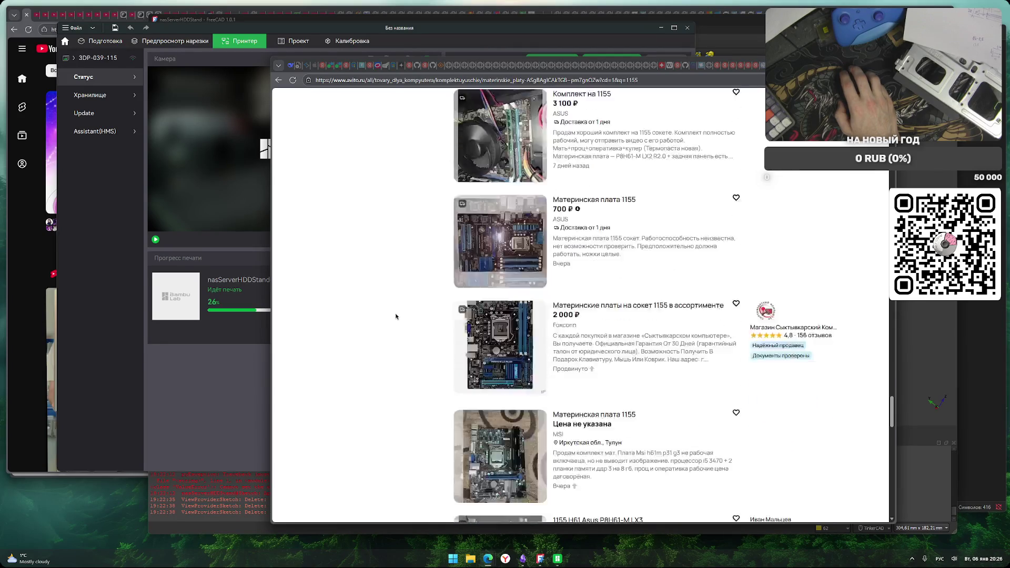
scroll(394, 316, "down", 8)
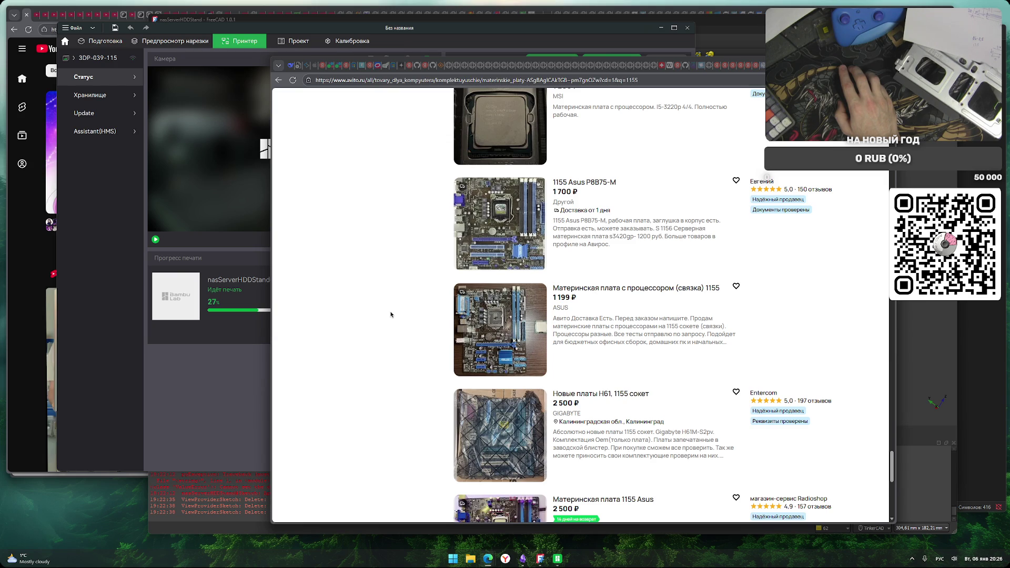
scroll(391, 314, "down", 3)
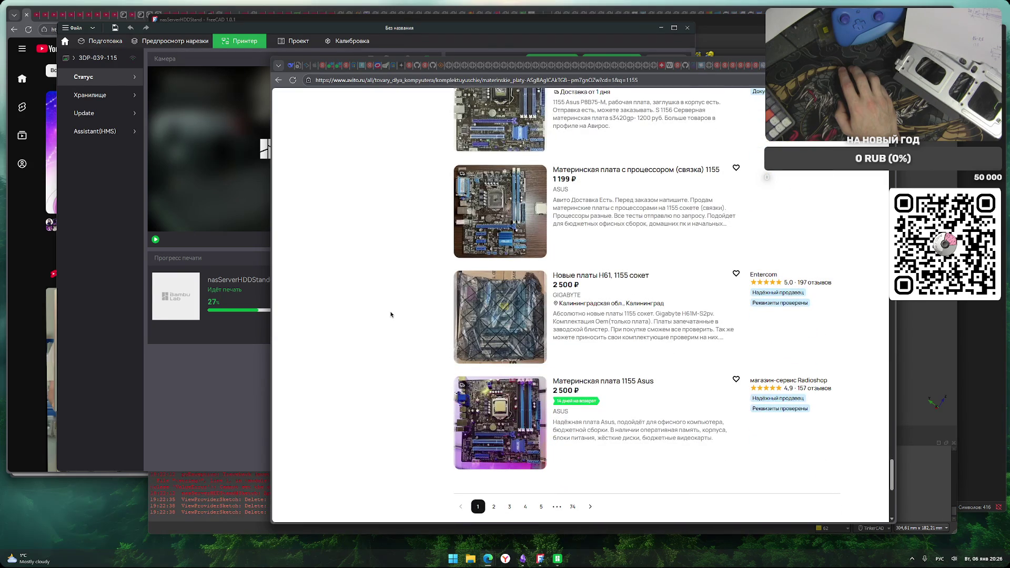
scroll(391, 315, "down", 3)
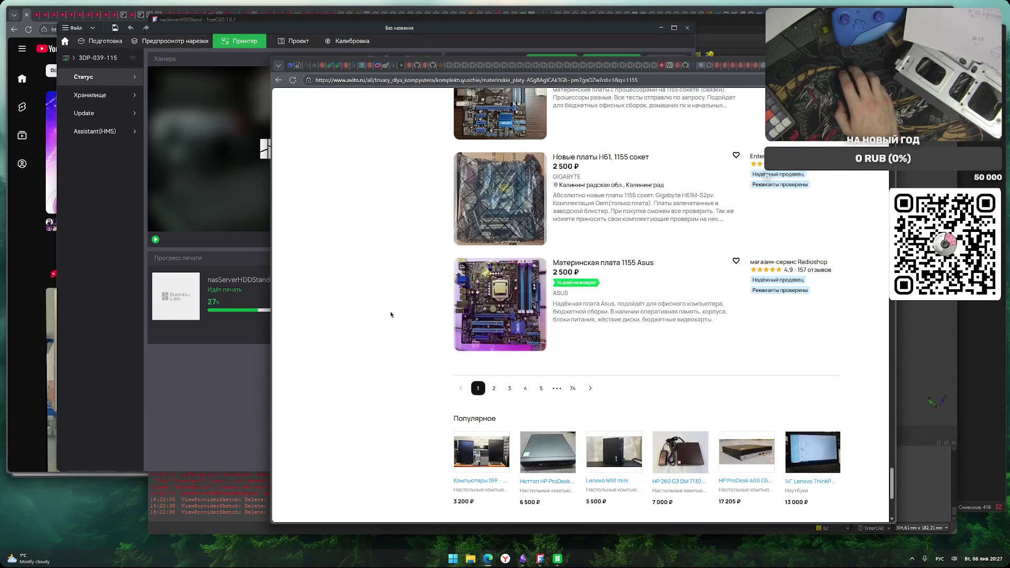
scroll(390, 314, "down", 1)
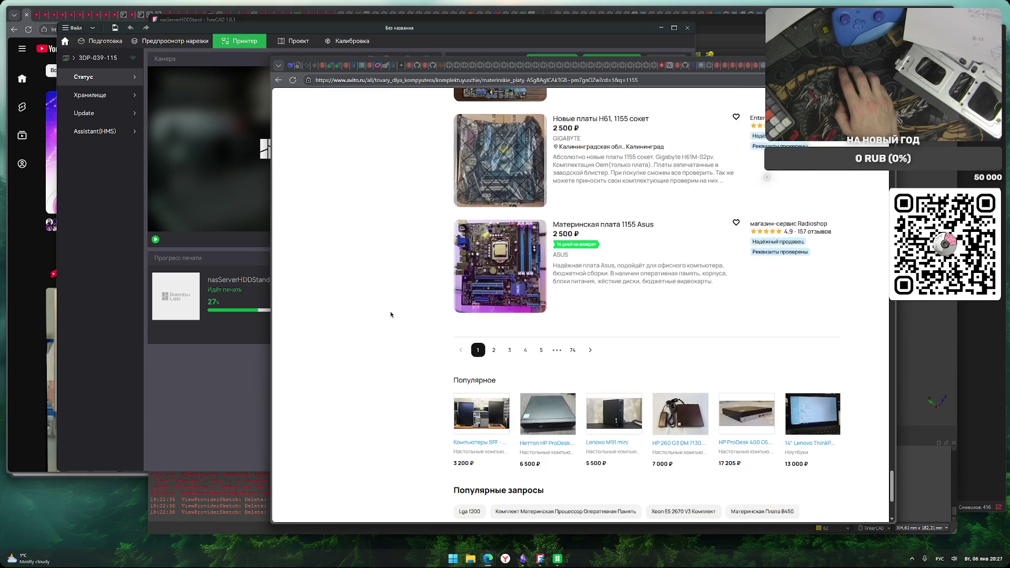
scroll(384, 340, "up", 2)
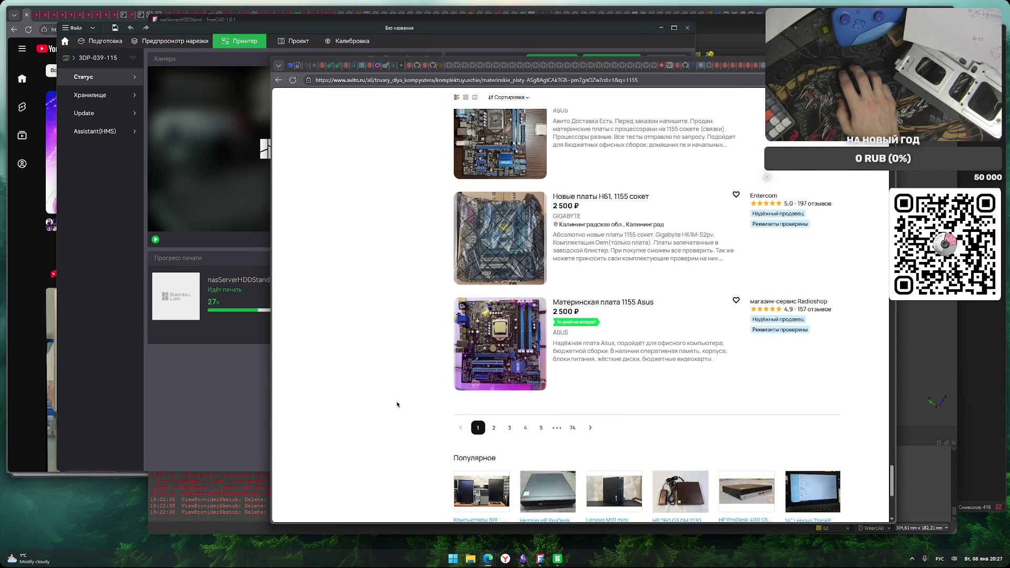
left_click(494, 428)
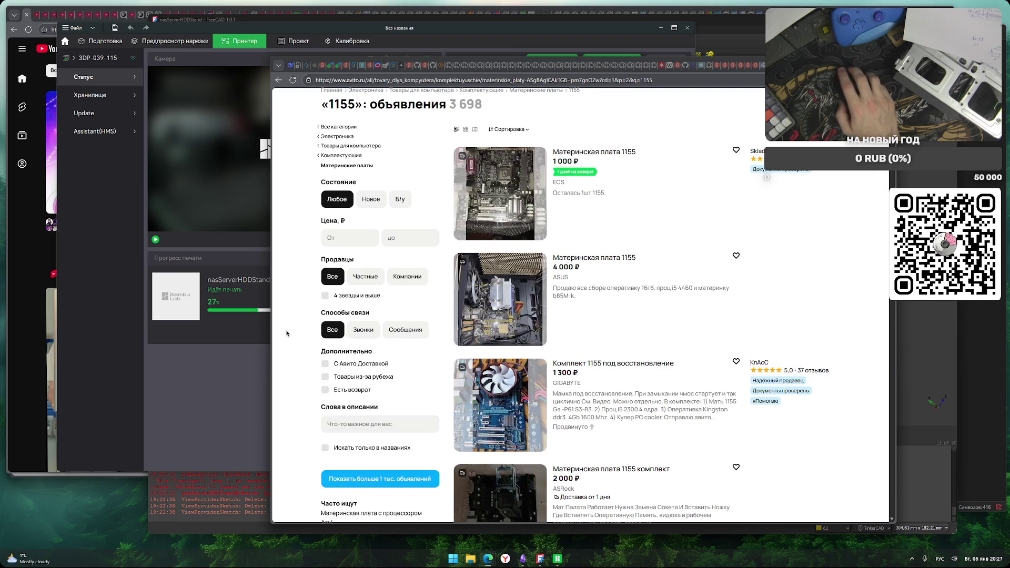
Scroll down page 2 and open the 'Комплект с I3 3220, 8gb, 1155' kit listing
scroll(290, 337, "down", 8)
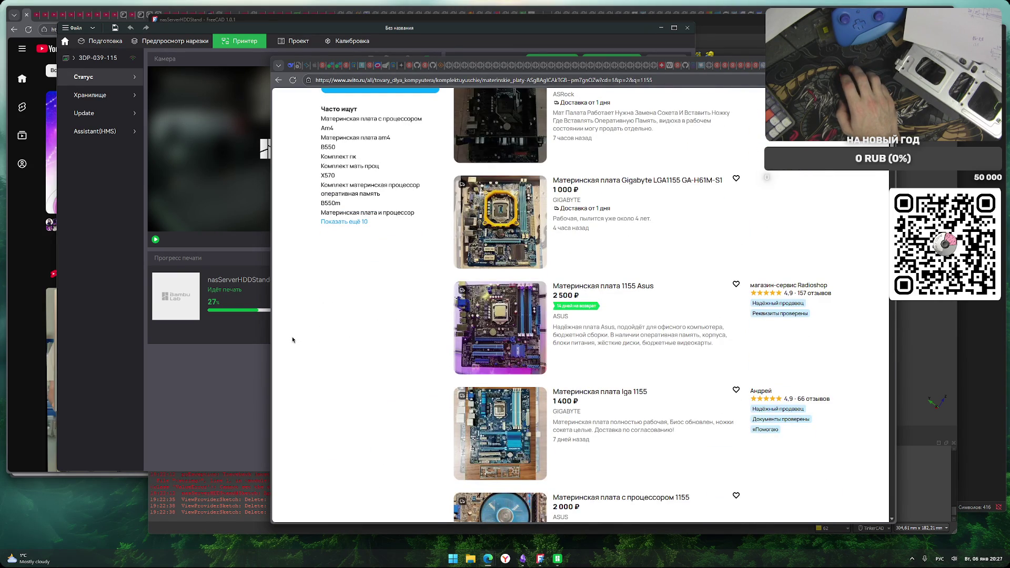
scroll(293, 340, "down", 3)
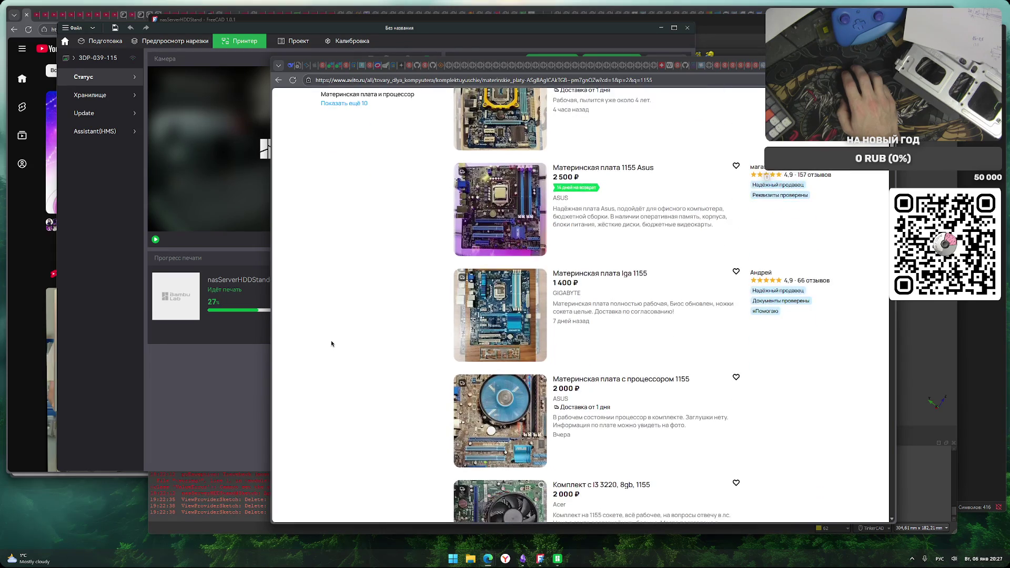
scroll(331, 344, "down", 6)
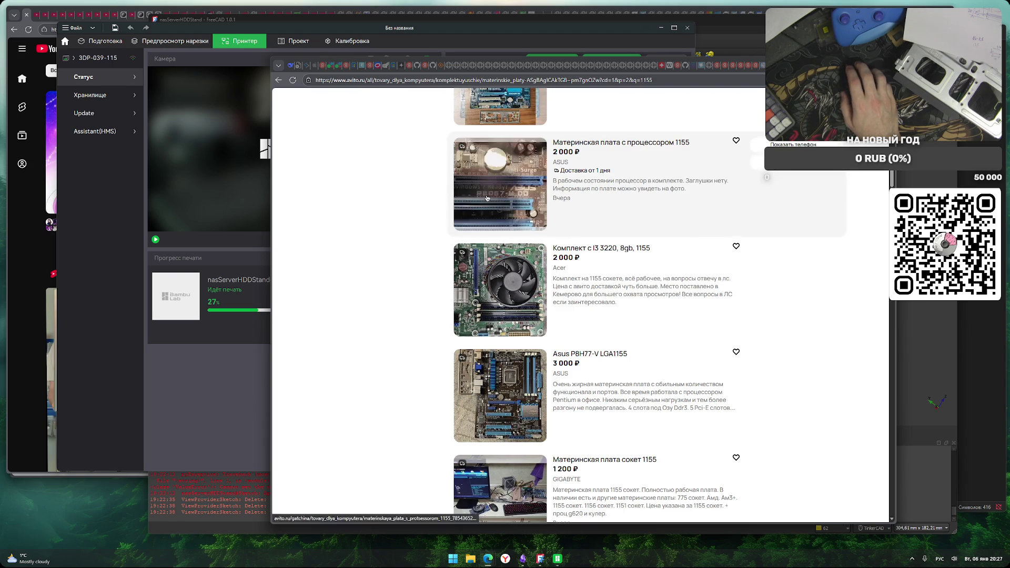
scroll(364, 299, "down", 2)
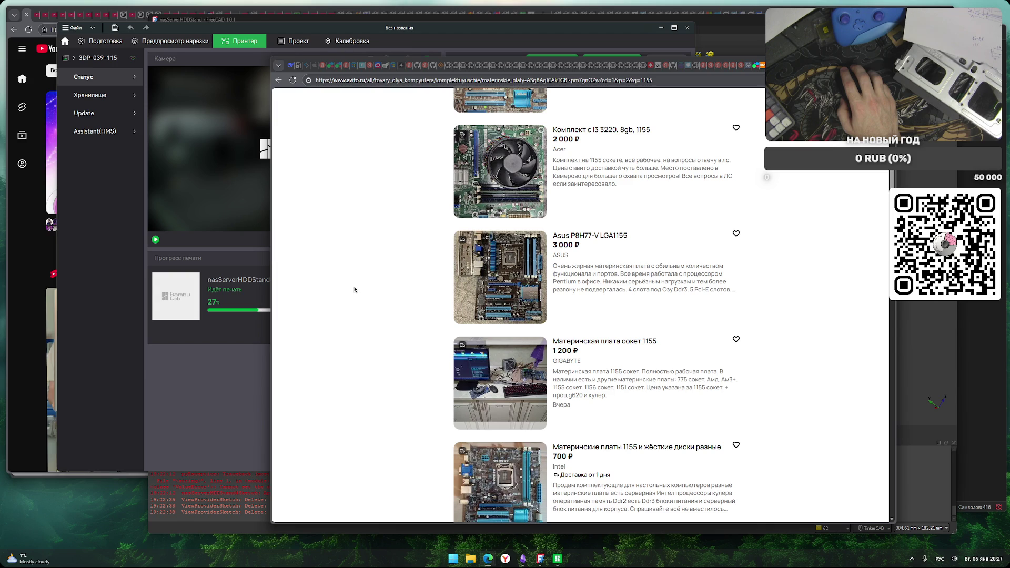
left_click(499, 174)
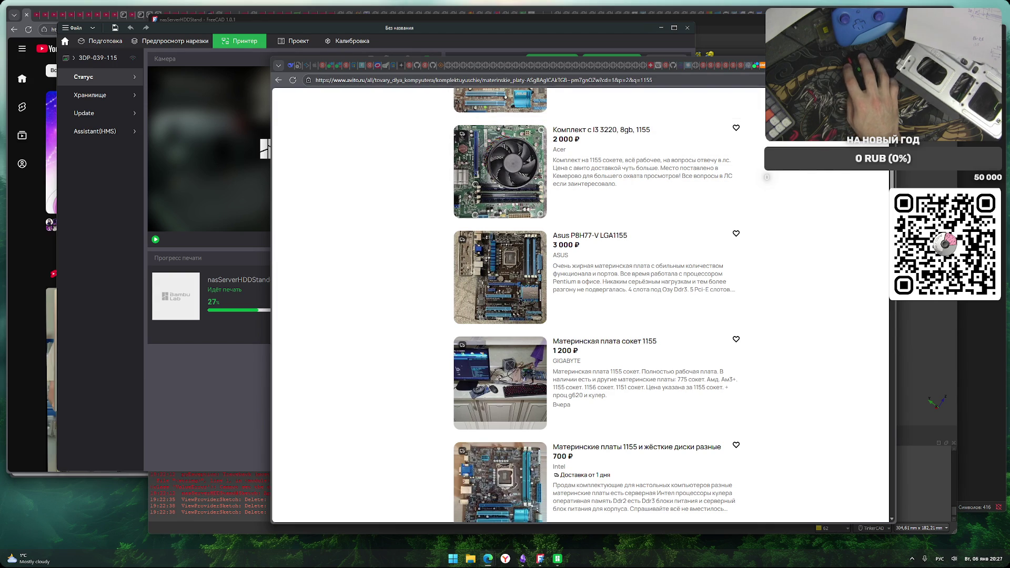
Enlarge and flip through the i3 3220 kit listing's photos
left_click(455, 286)
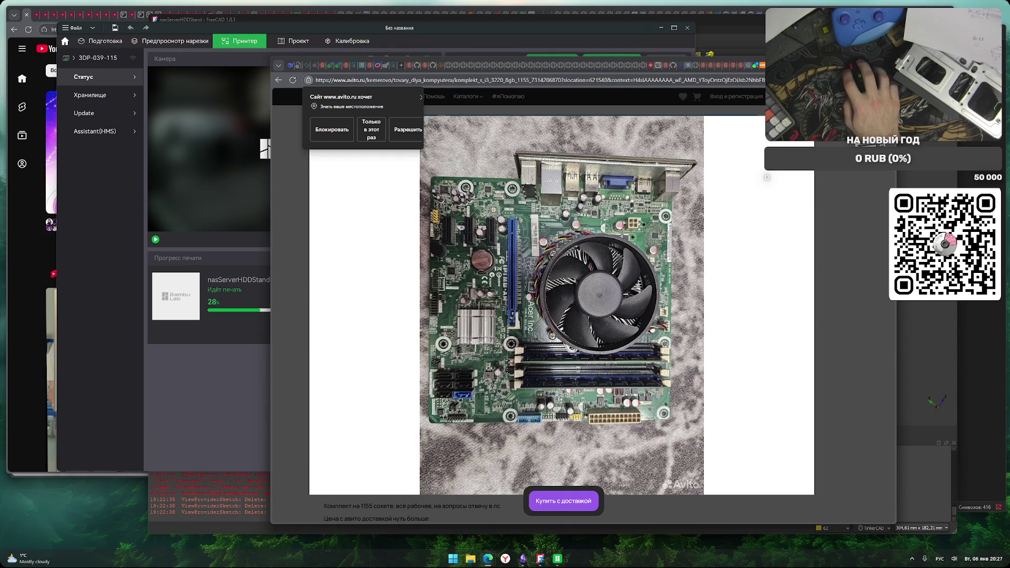
key("Right")
key("Left")
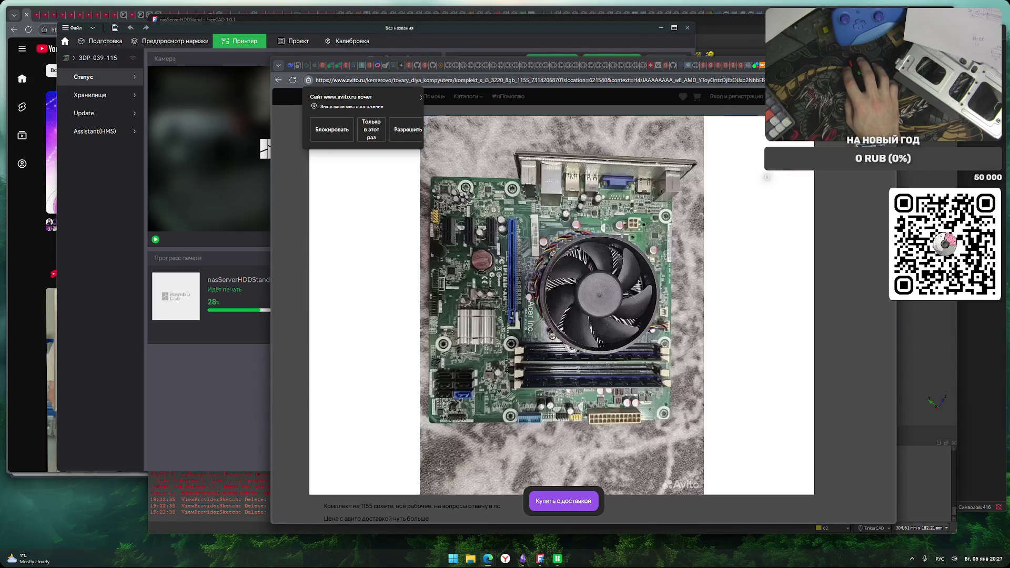
key("Escape")
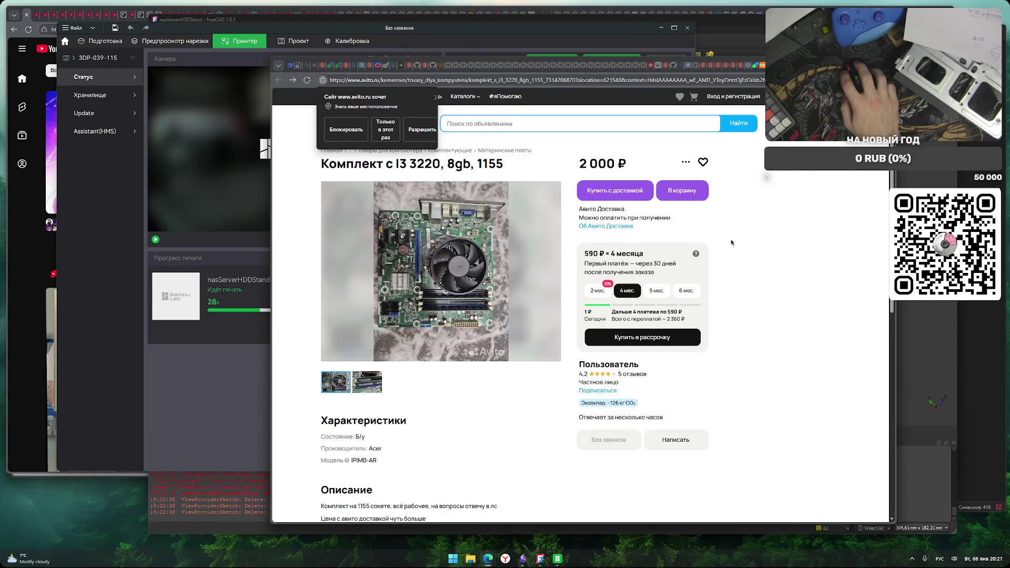
Read through the i3 3220 kit listing's description, highlighting lines along the way
scroll(466, 399, "down", 1)
left_click_drag(332, 349, 483, 348)
scroll(483, 348, "up", 1)
left_click_drag(329, 400, 418, 400)
left_click_drag(335, 414, 544, 414)
left_click(380, 422)
left_click_drag(363, 413, 530, 414)
left_click(537, 439)
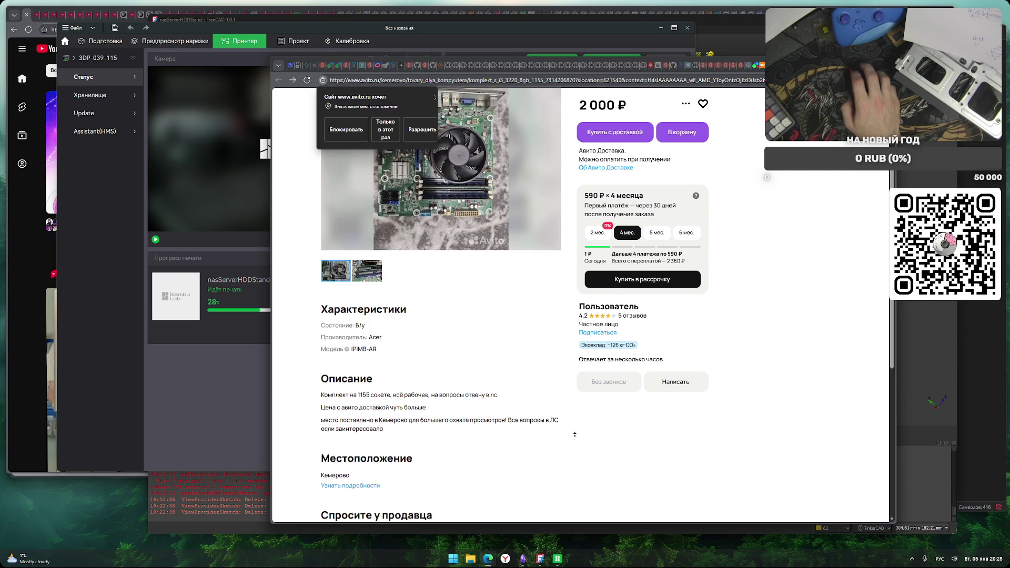
scroll(616, 266, "up", 2)
Browse the P8Q67-M DO listing's photos (PCIe slots, I/O ports, specs), then return to the kit listing
key("ctrl+Tab")
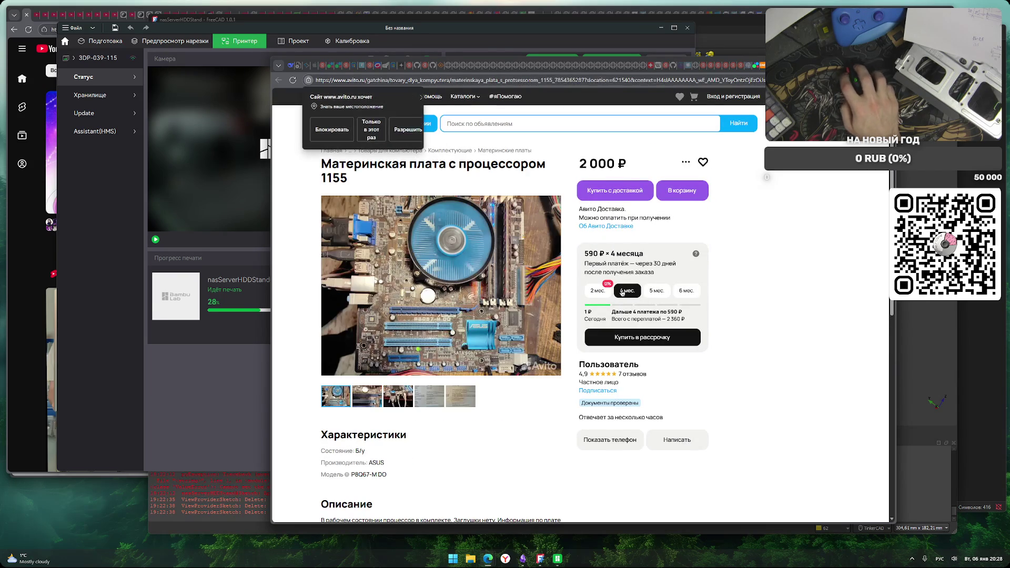
left_click(433, 286)
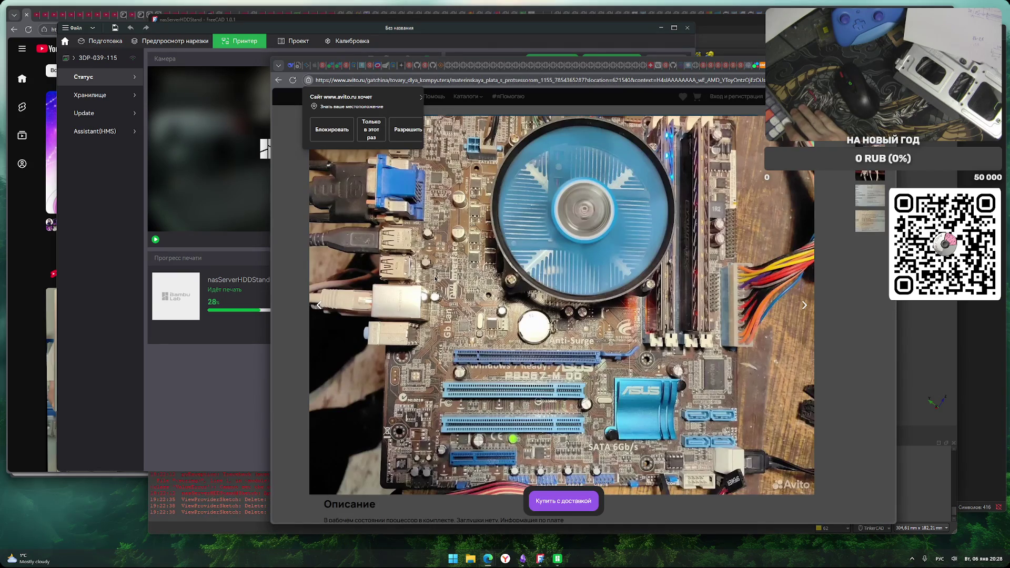
left_click(435, 279)
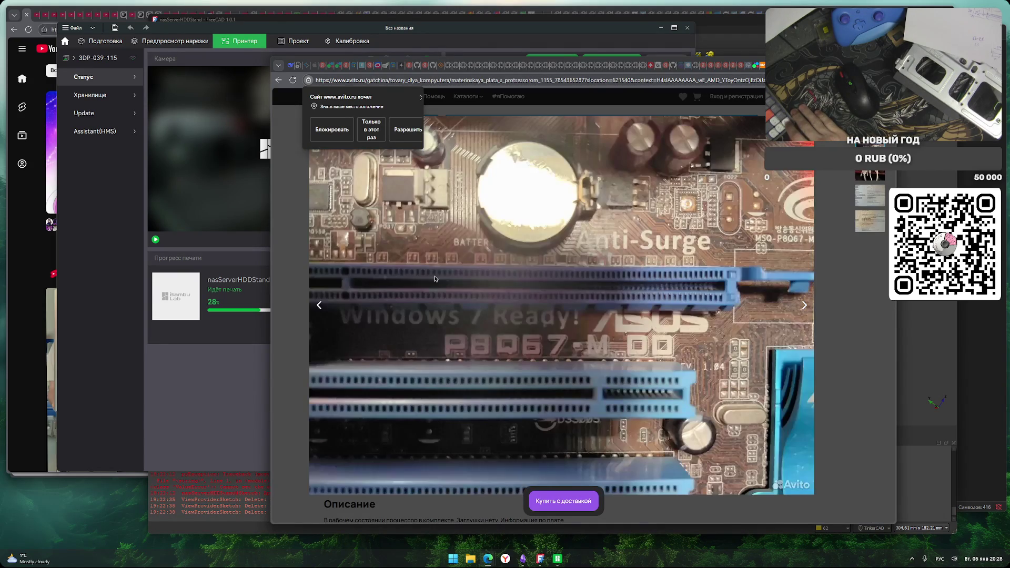
key("Right")
key("Left")
key("Right")
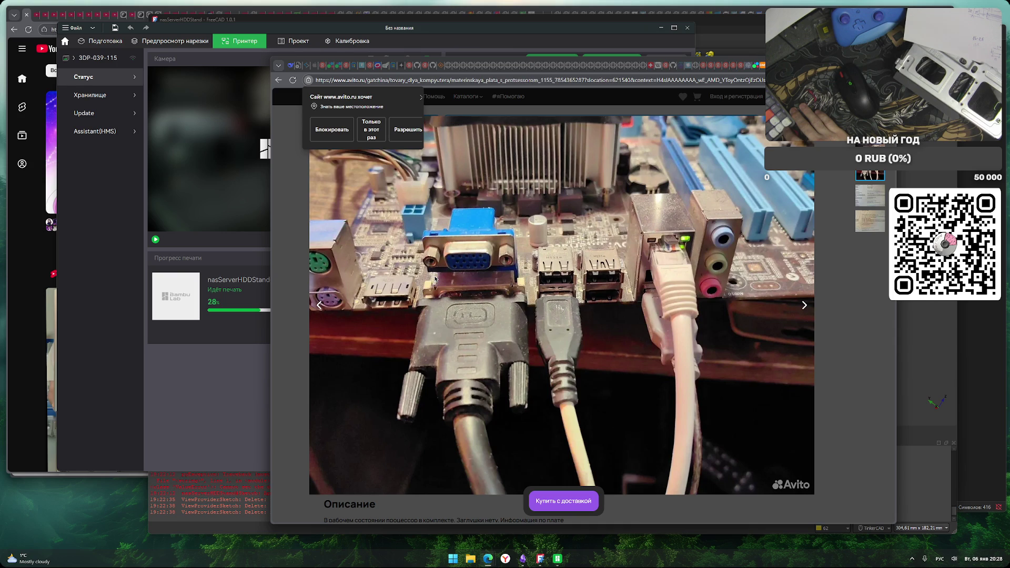
key("Right")
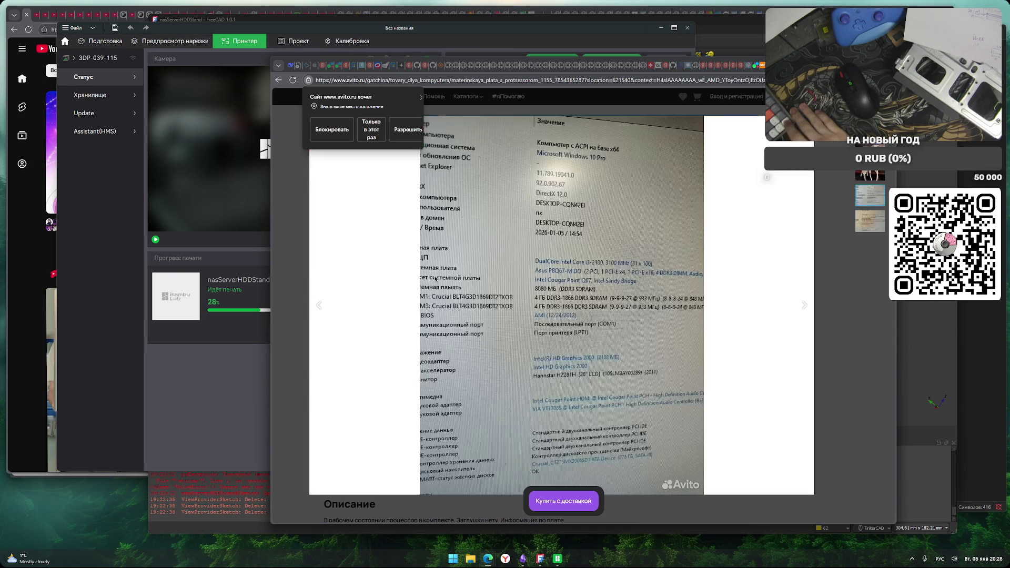
key("Right")
key("Right")
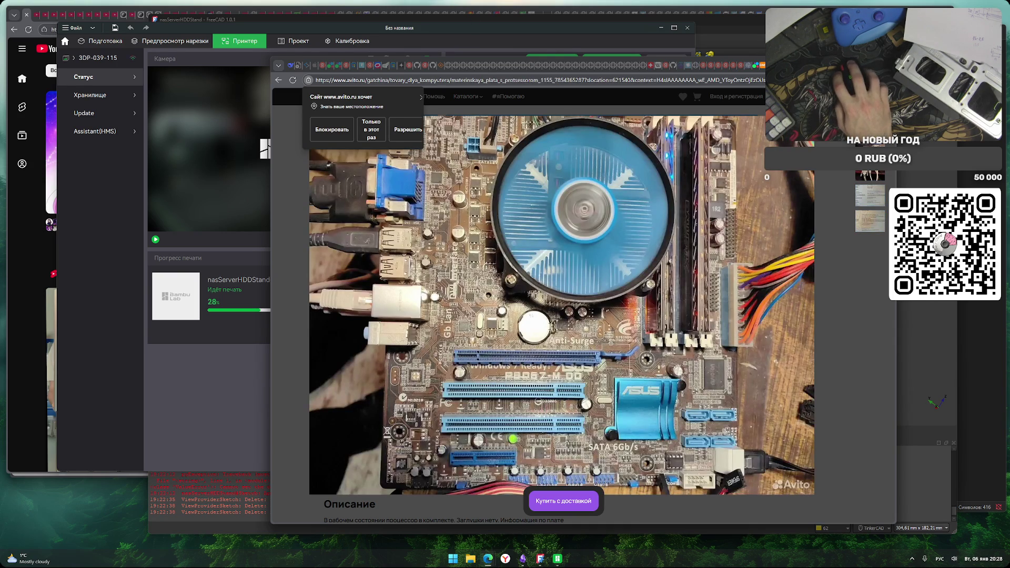
key("alt+Left")
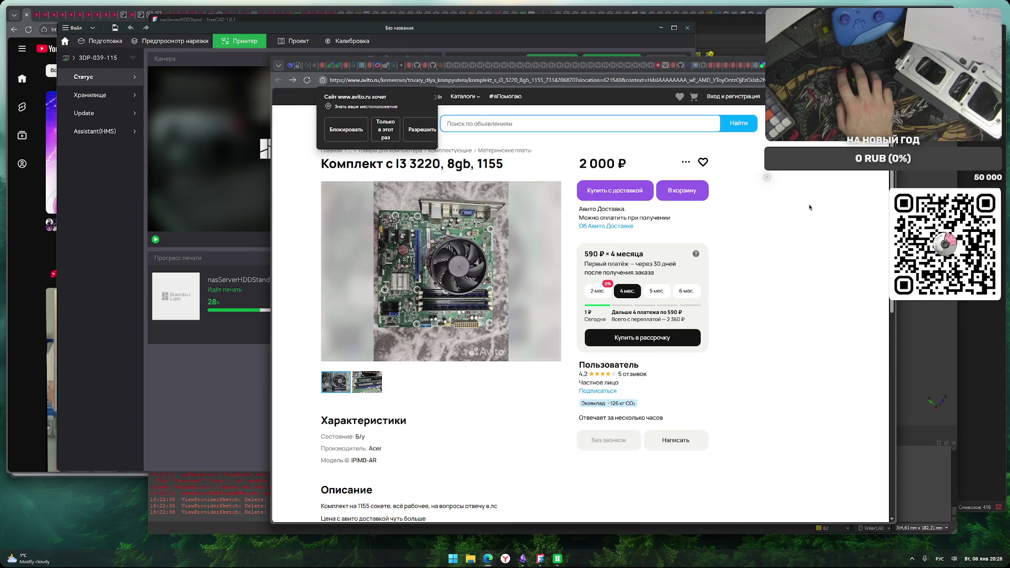
Go back to the Maximus board listing and view its main, I/O ports and fourth photos
key("alt+Left")
key("alt+Left")
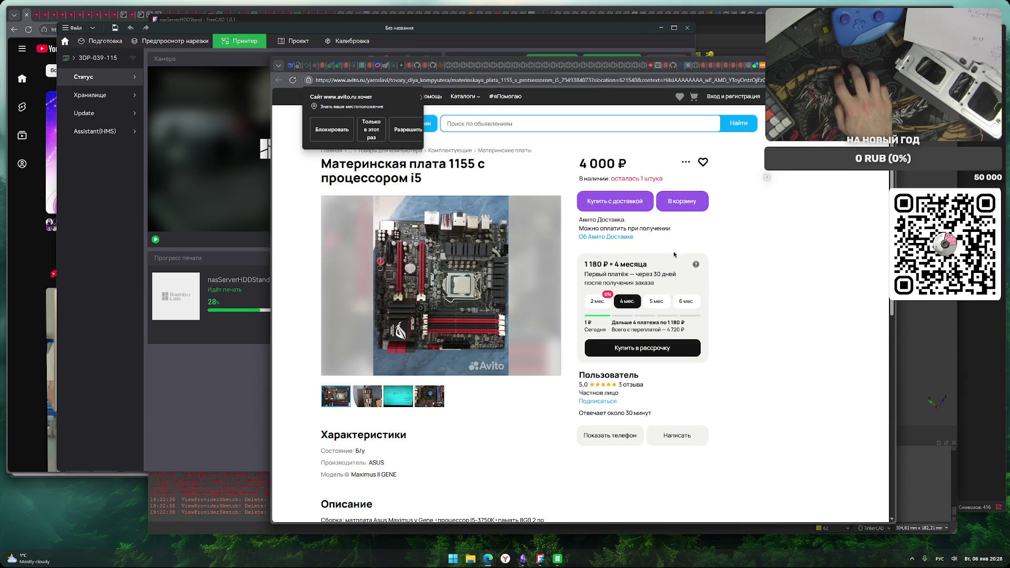
left_click(435, 270)
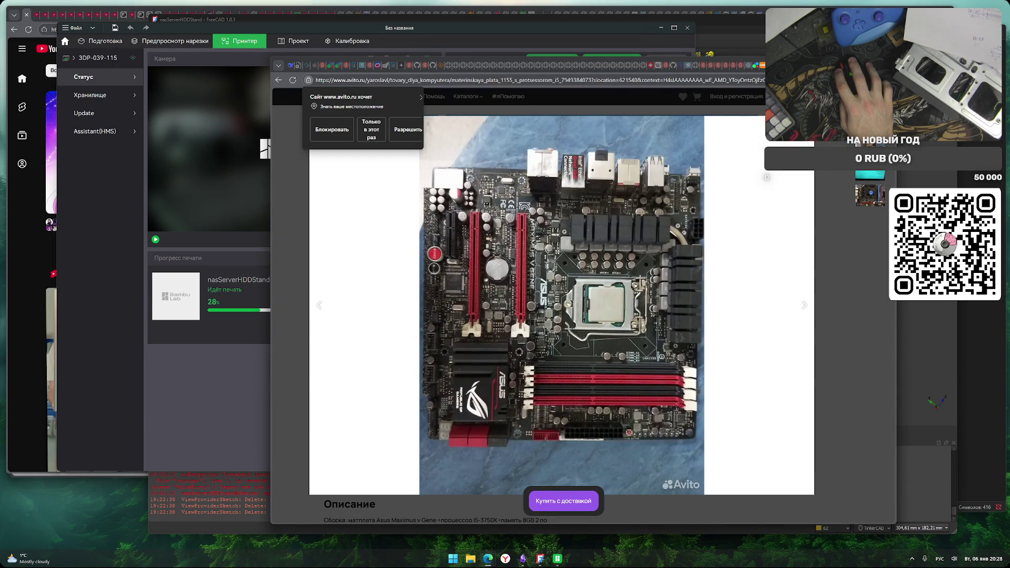
key("Escape")
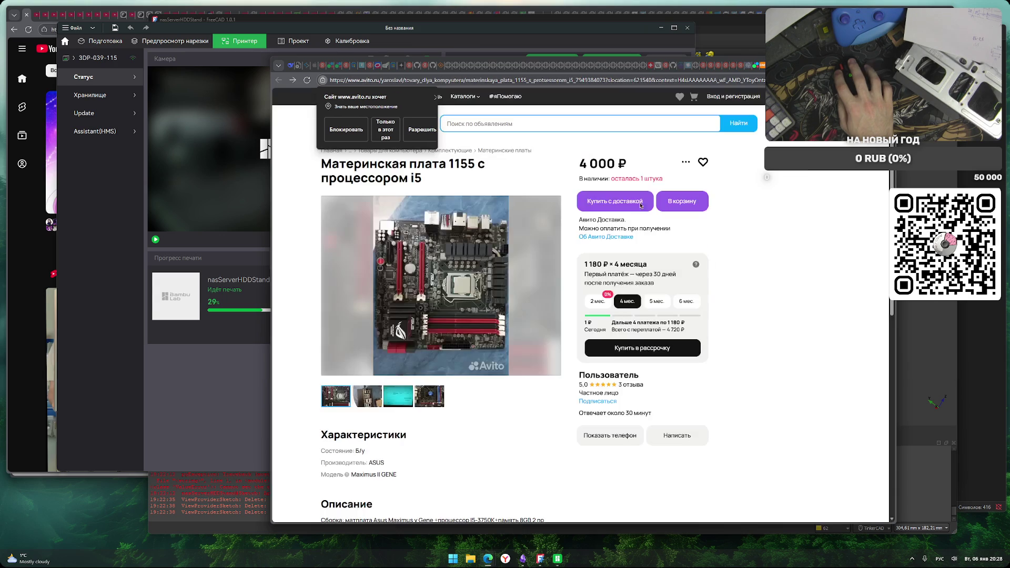
left_click(369, 403)
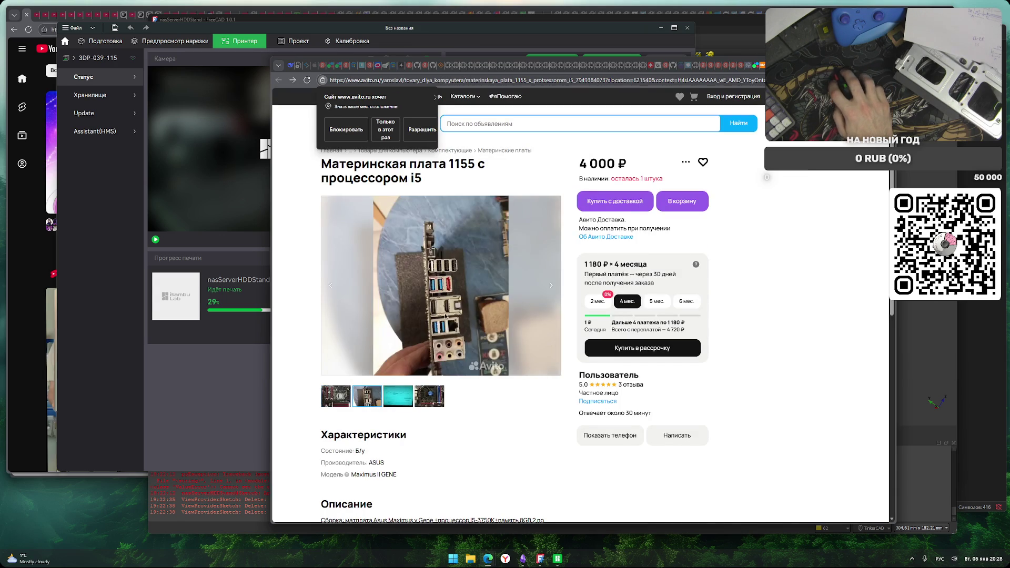
left_click(448, 310)
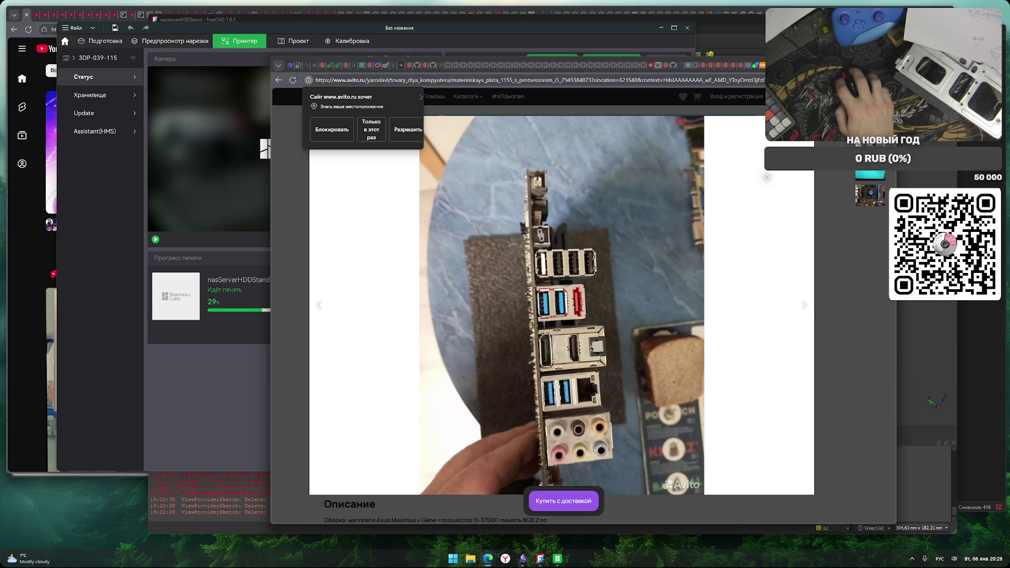
key("Escape")
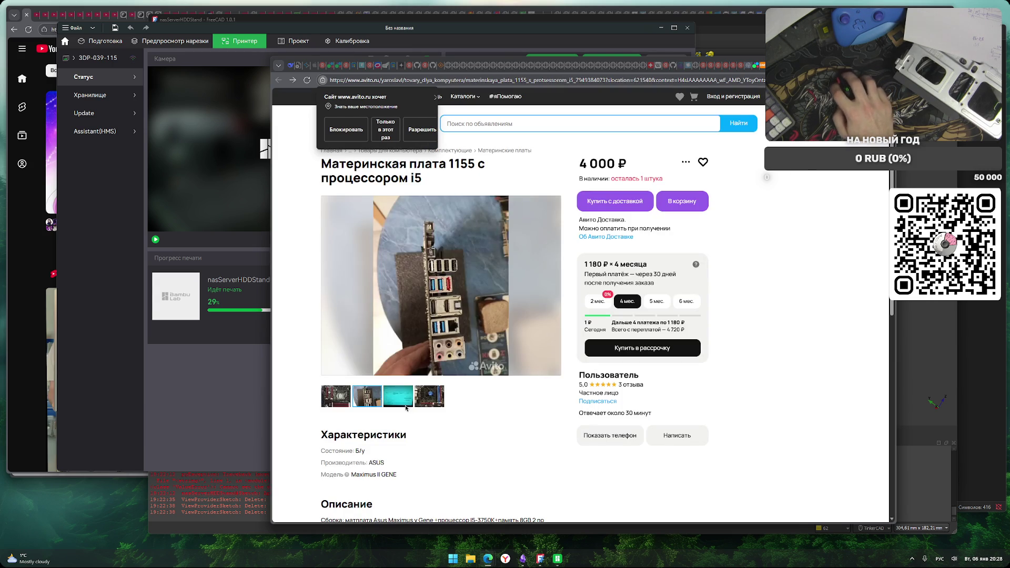
left_click(438, 396)
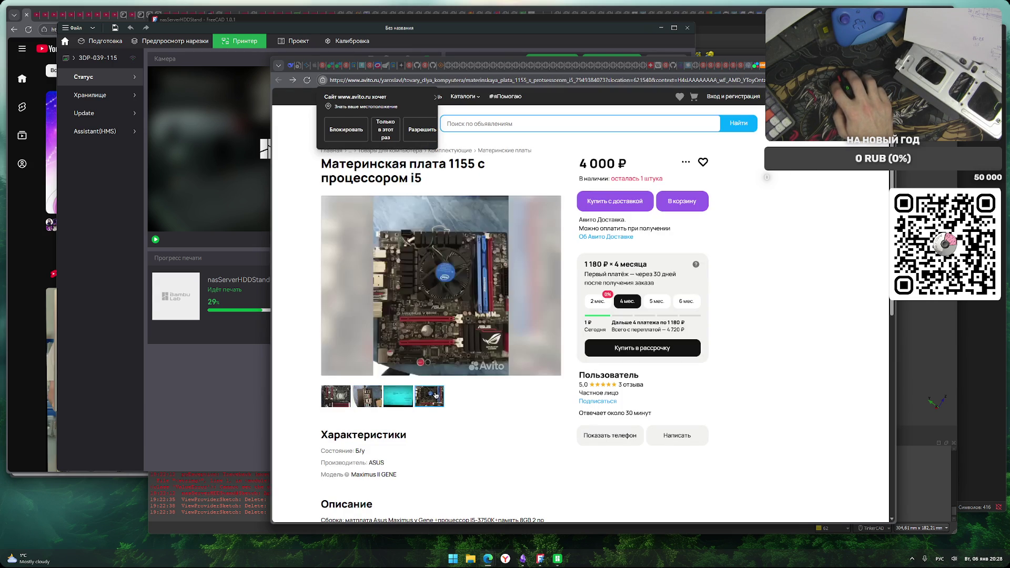
Read the Asus Maximus V Gene description and dismiss the location-permission prompt
scroll(495, 410, "down", 1)
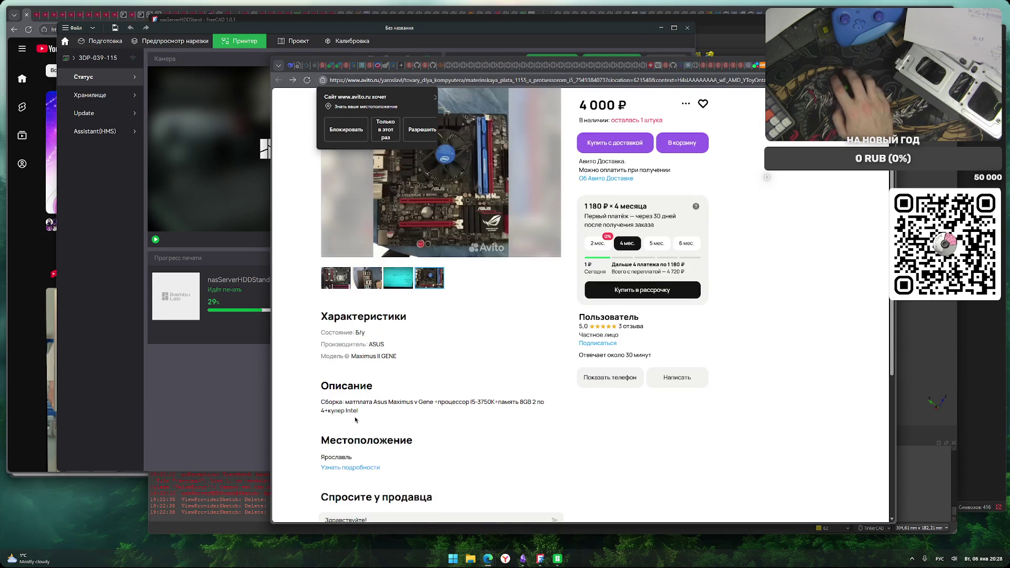
left_click_drag(348, 403, 536, 403)
left_click(393, 419)
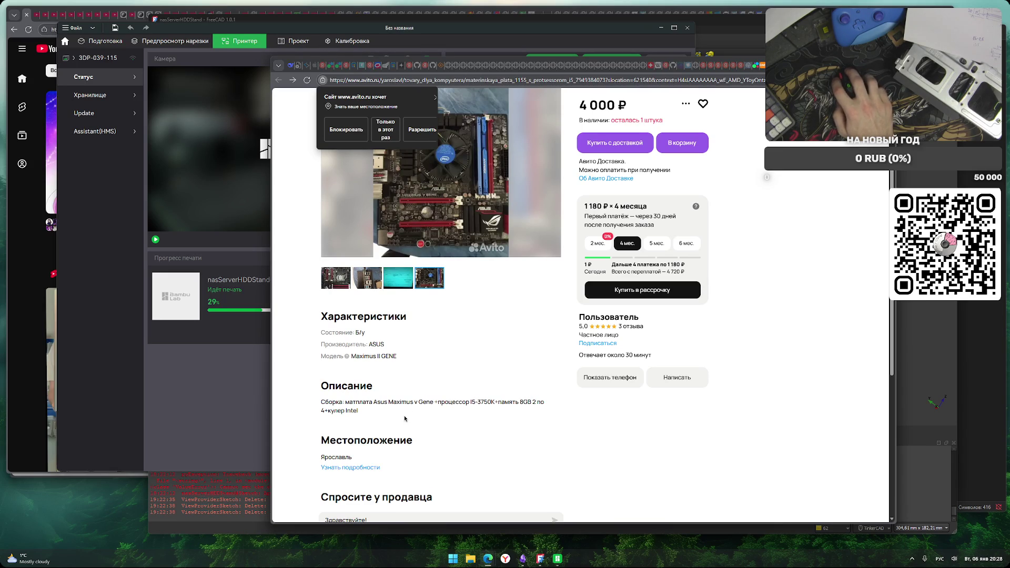
scroll(474, 428, "down", 3)
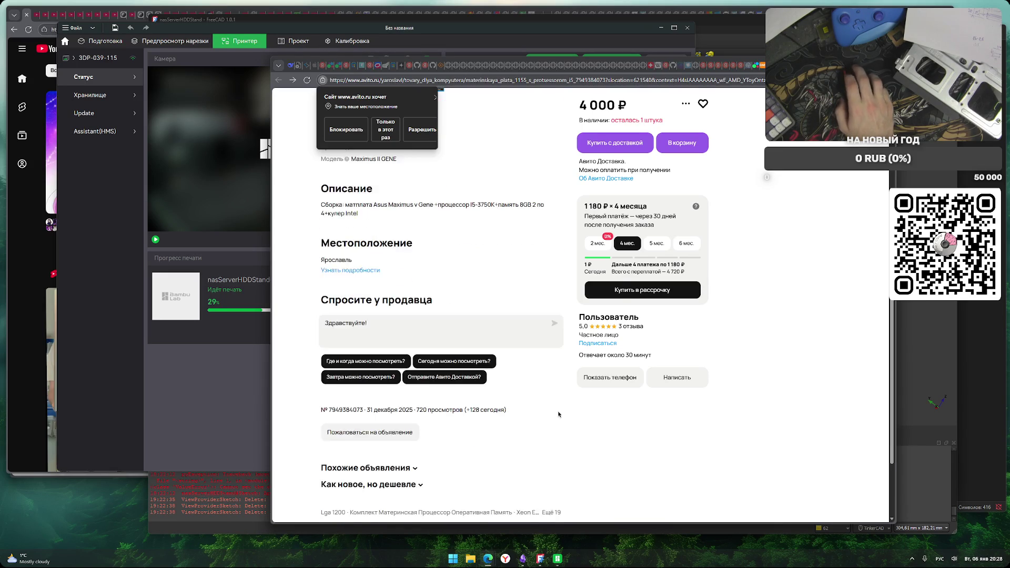
scroll(545, 435, "up", 5)
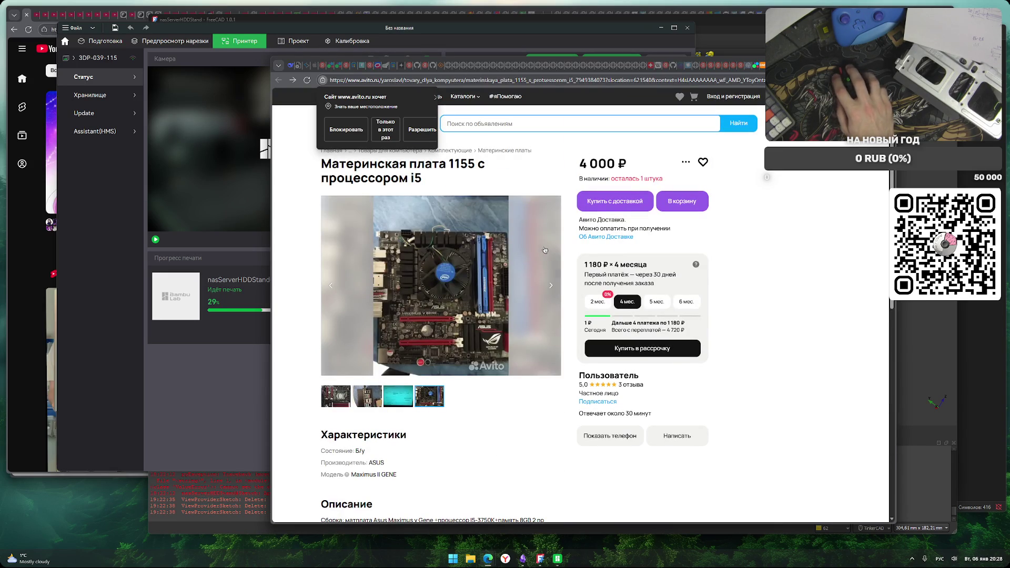
left_click(436, 100)
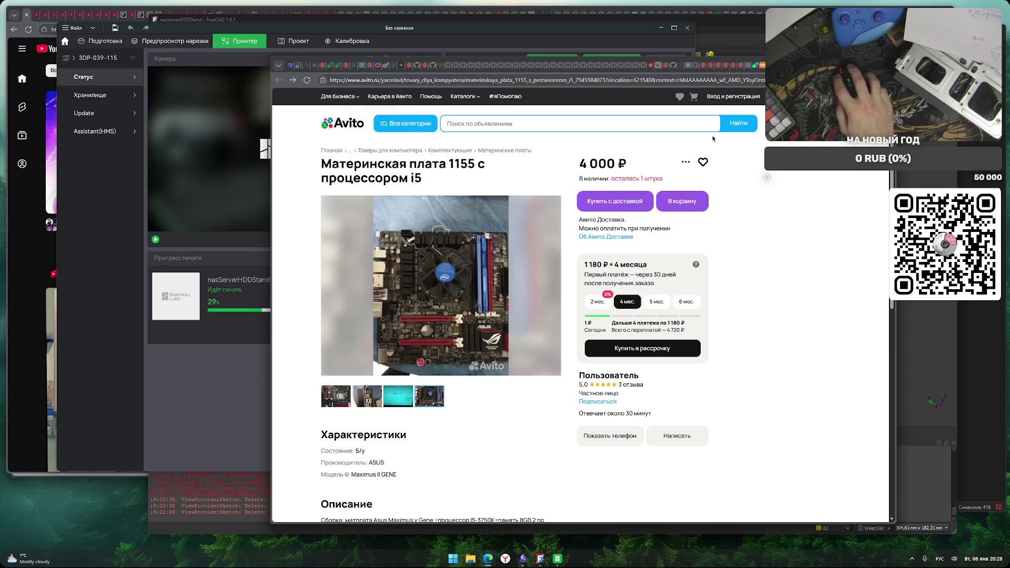
Return to the 4 000 ₽ i5 listing from search results and select the model name Maximus II GENE
key("alt+Left")
scroll(413, 321, "down", 4)
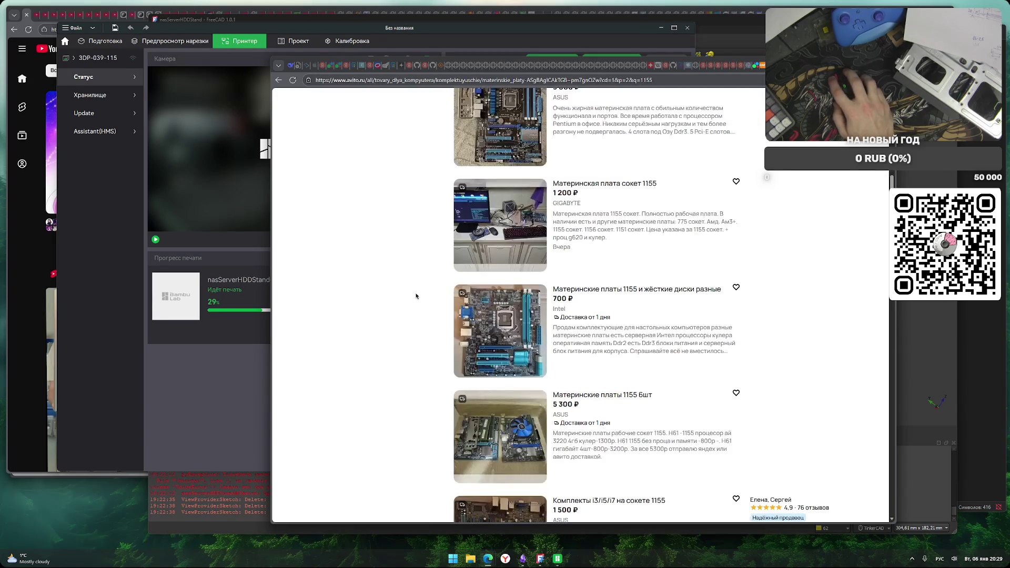
scroll(410, 305, "down", 2)
key("alt+Right")
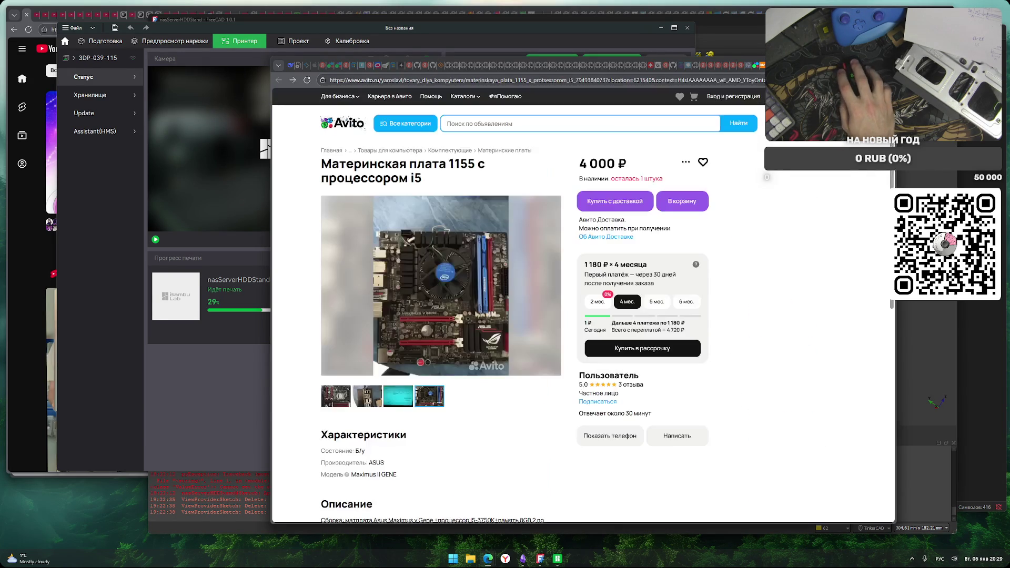
scroll(339, 389, "down", 3)
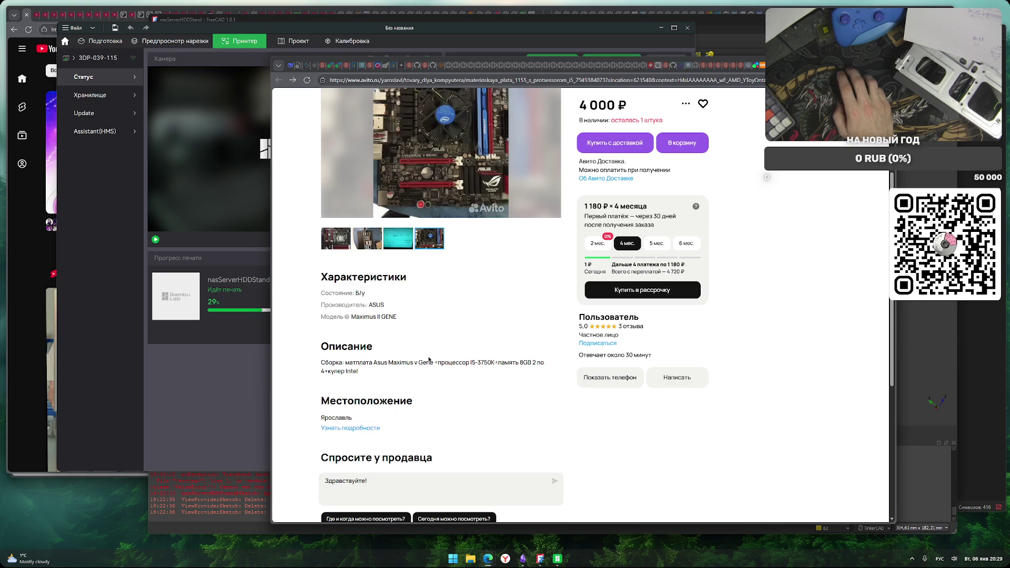
scroll(426, 363, "up", 4)
scroll(450, 406, "down", 2)
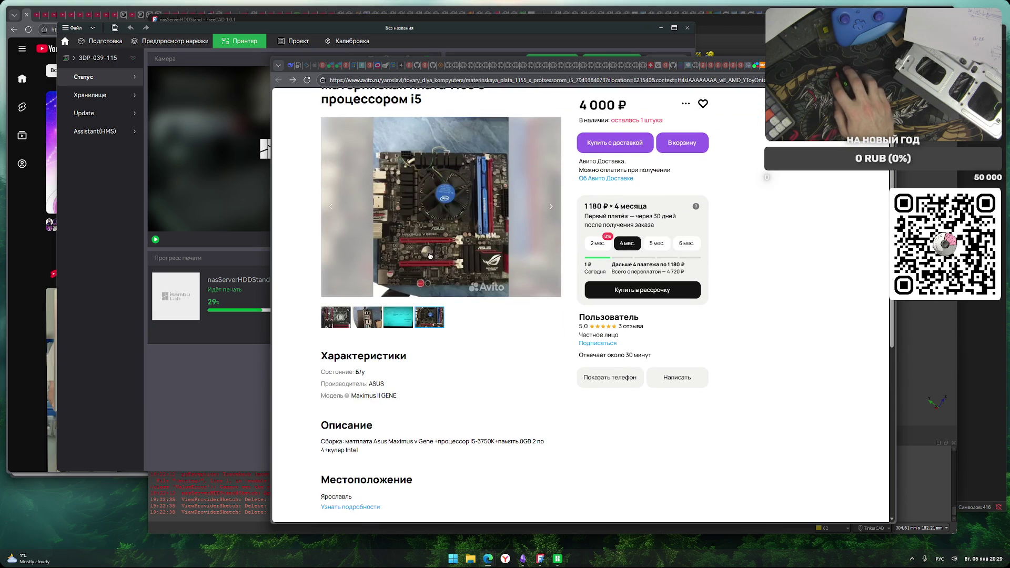
left_click_drag(400, 396, 354, 396)
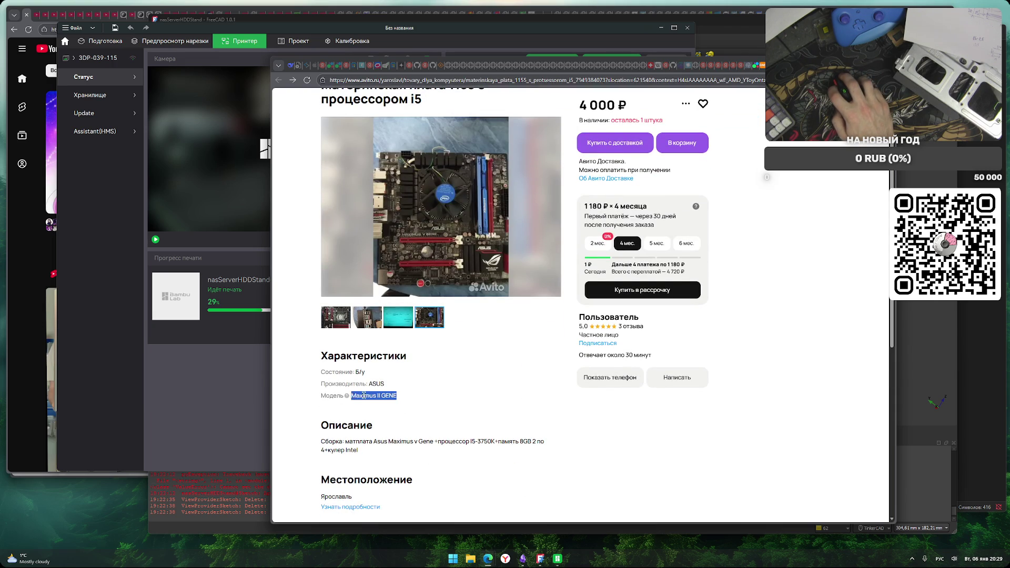
Web-search the selected Maximus II GENE and expand the Alice answer's specifications
right_click(365, 397)
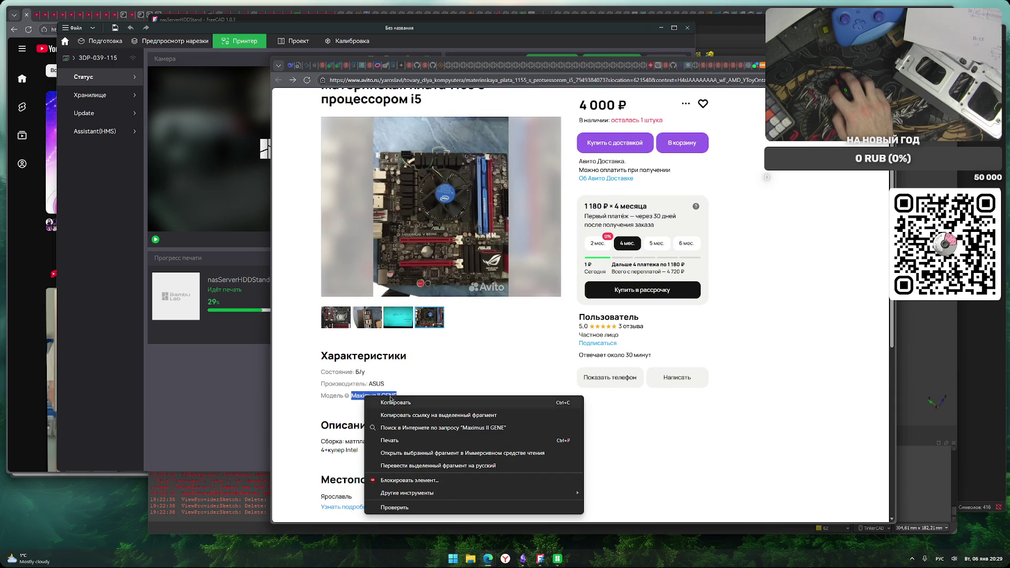
left_click(449, 430)
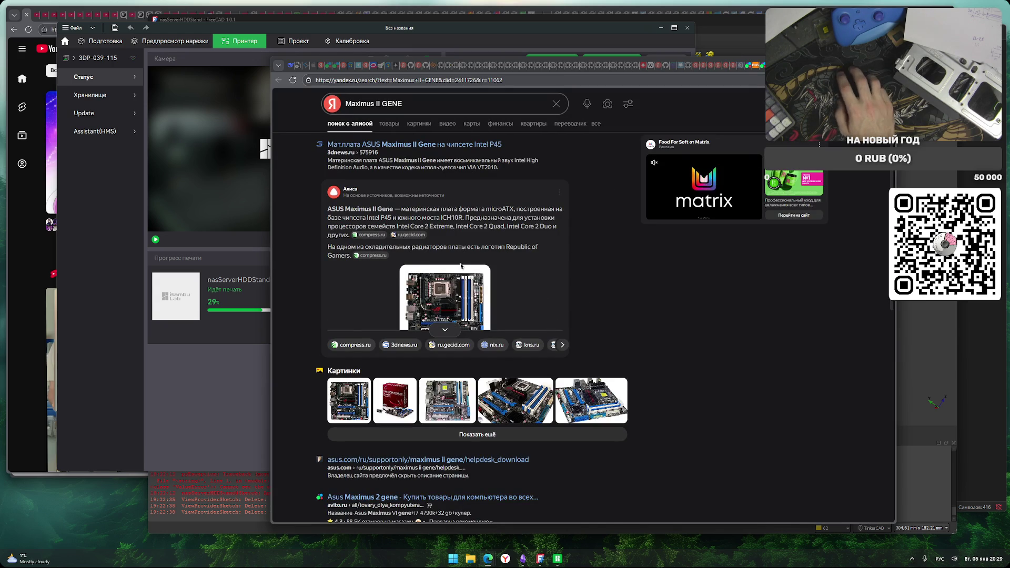
left_click(447, 330)
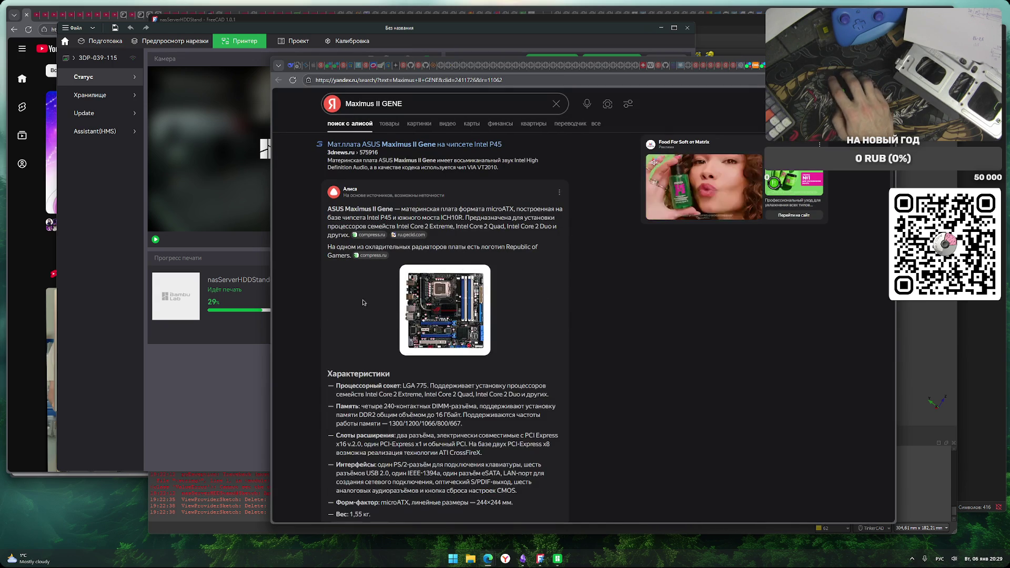
scroll(596, 350, "down", 5)
scroll(596, 350, "down", 5)
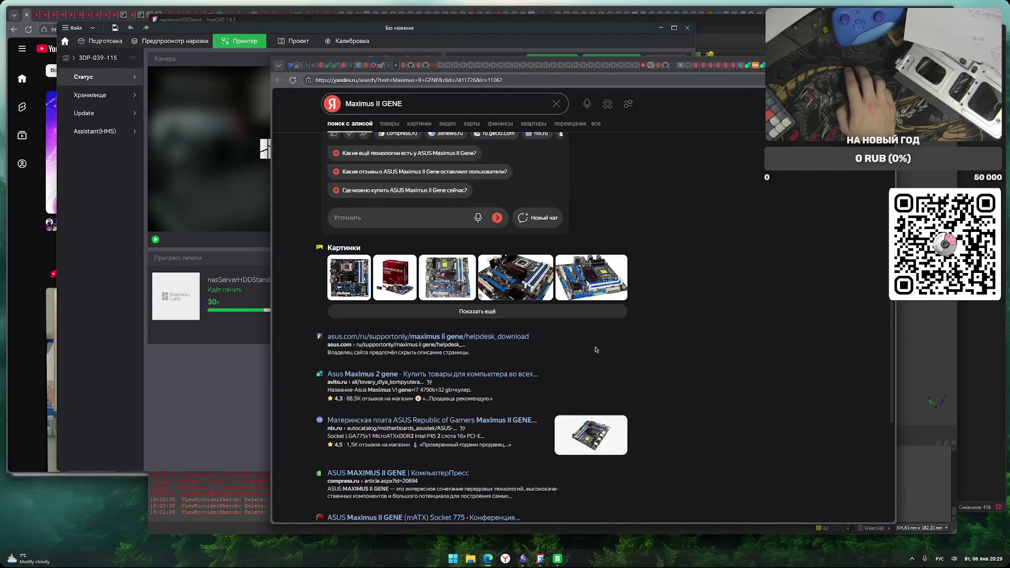
scroll(392, 293, "up", 10)
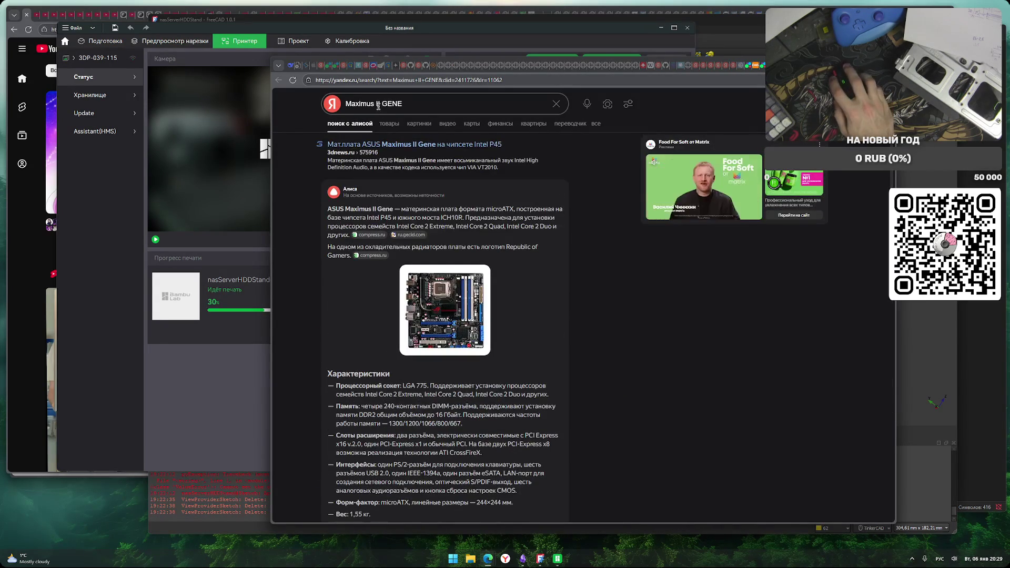
Correct the query to Maximus V GENE and expand Alice's full Socket 1155 specs
double_click(379, 104)
type("м")
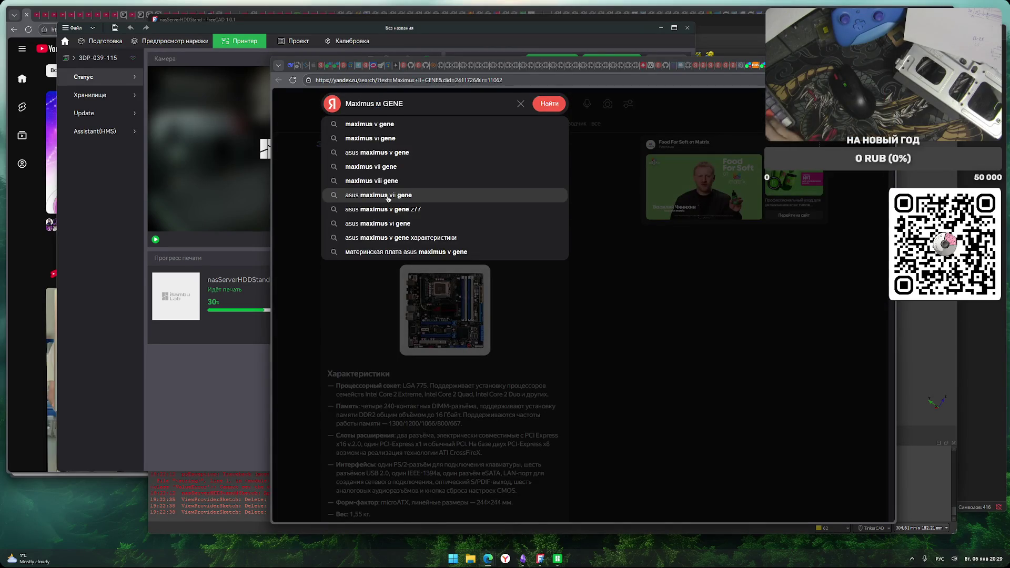
key("Return")
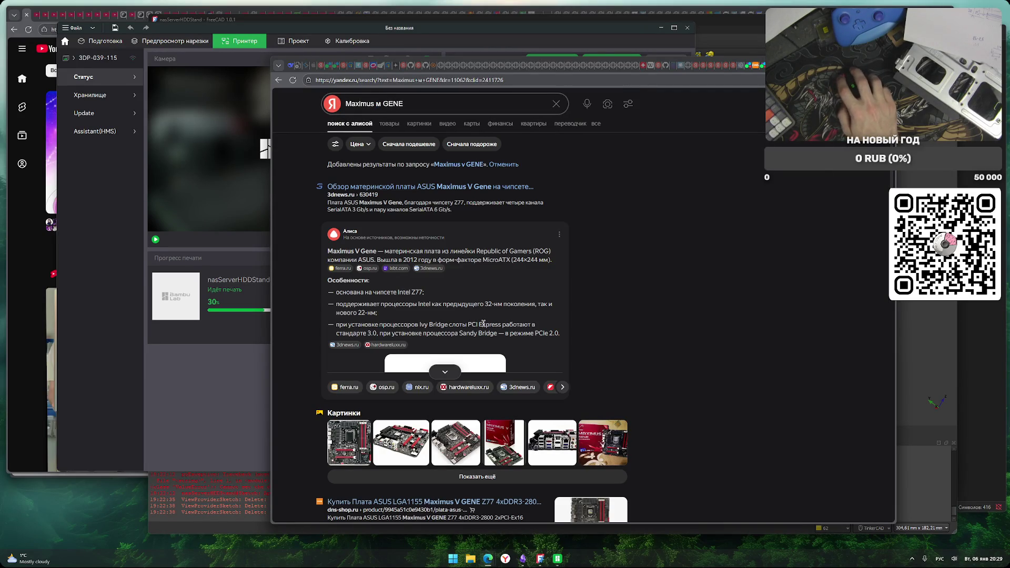
left_click(448, 374)
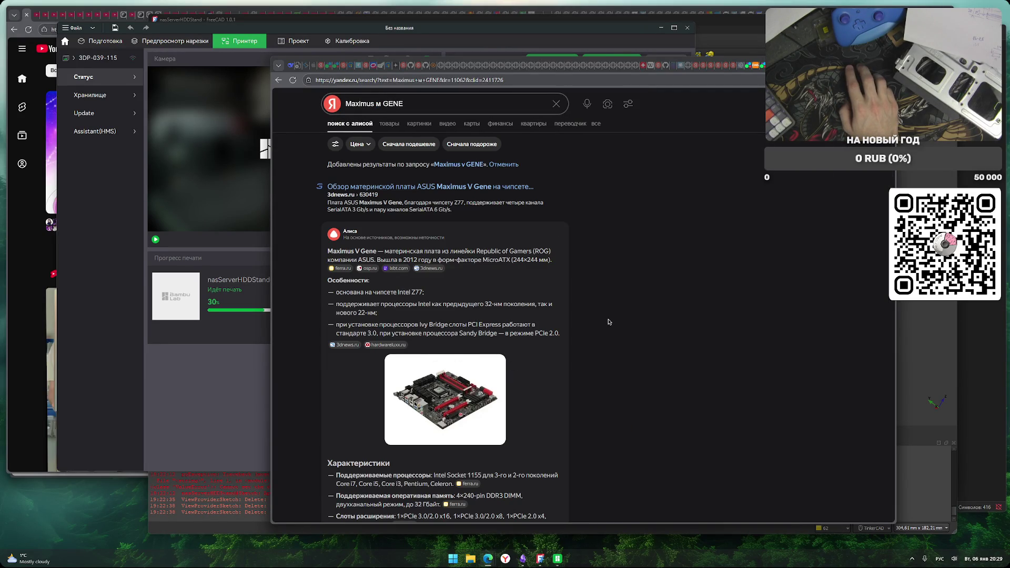
scroll(609, 322, "down", 3)
scroll(596, 345, "up", 1)
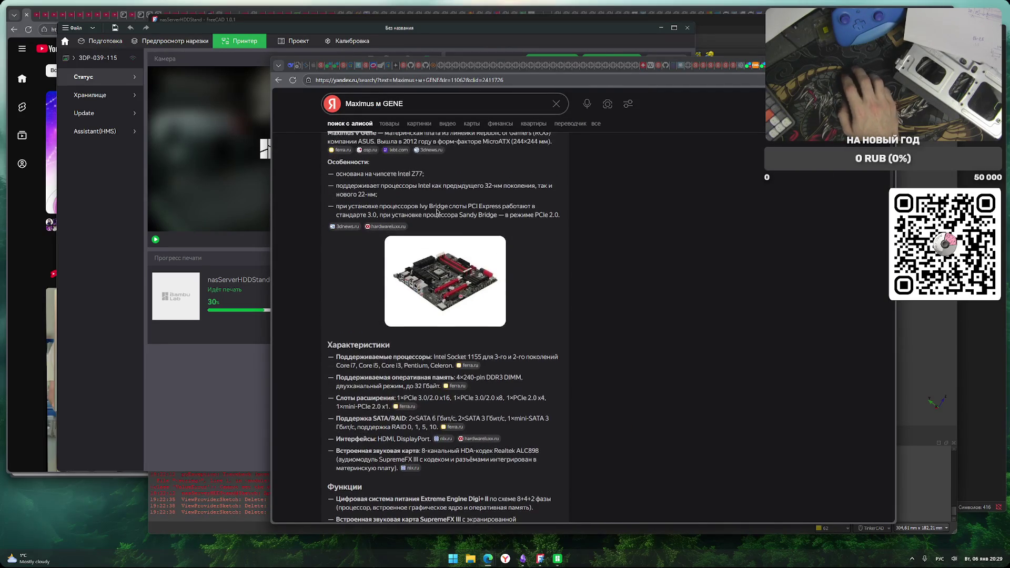
mouse_move(426, 406)
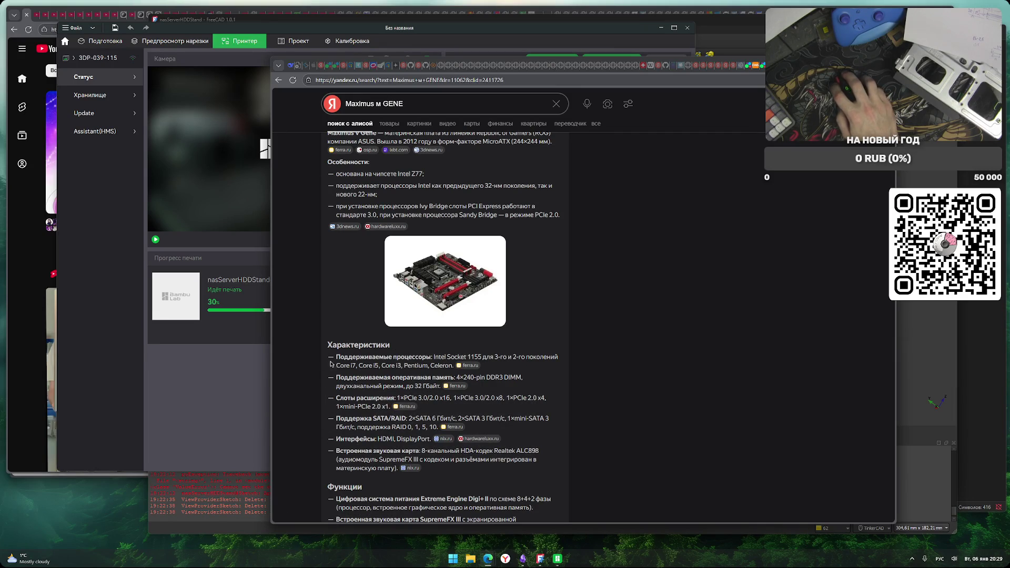
Scroll the results and open the DNS Shop listing for the Maximus V GENE
scroll(606, 398, "down", 4)
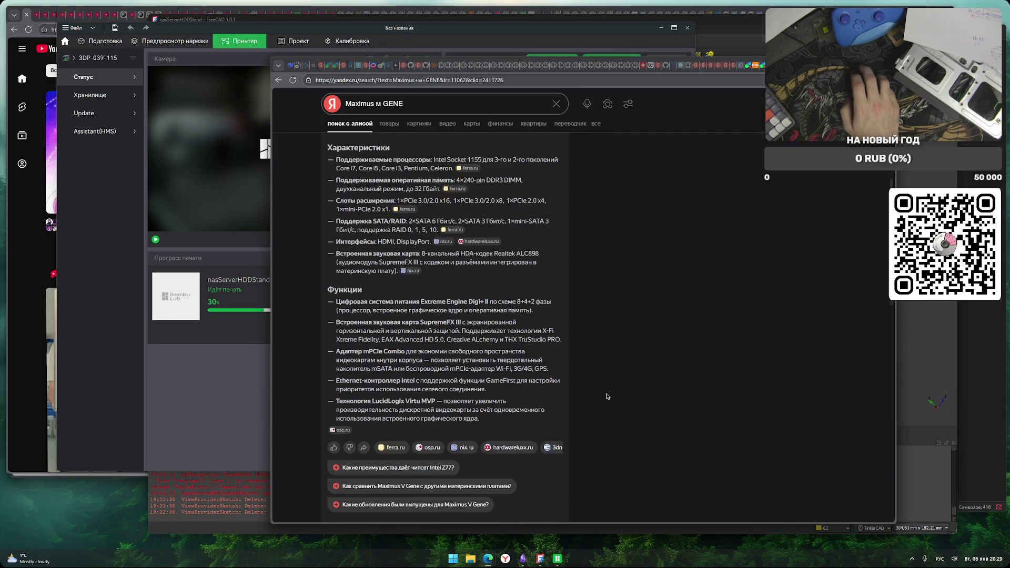
scroll(579, 392, "down", 5)
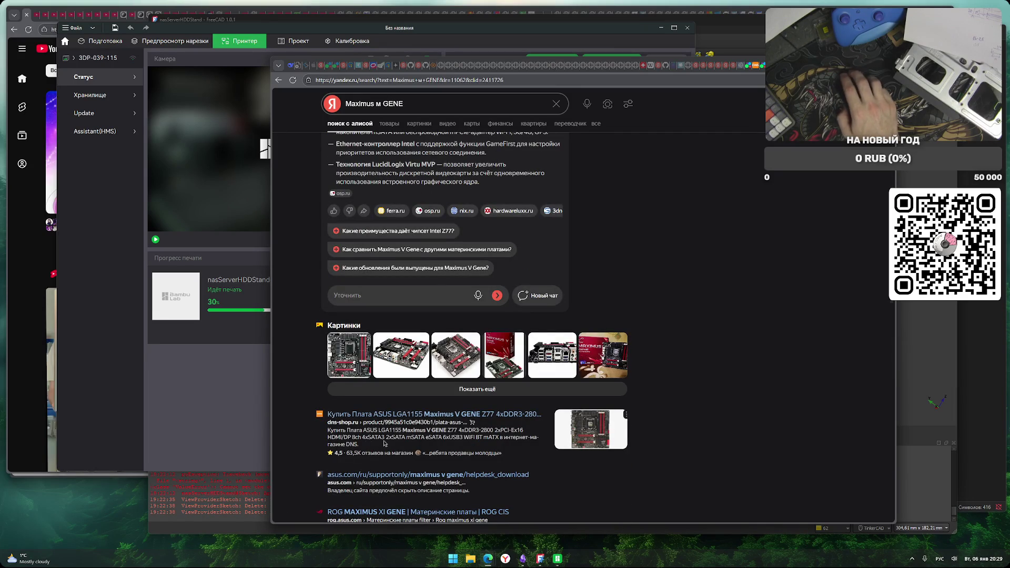
scroll(682, 385, "up", 1)
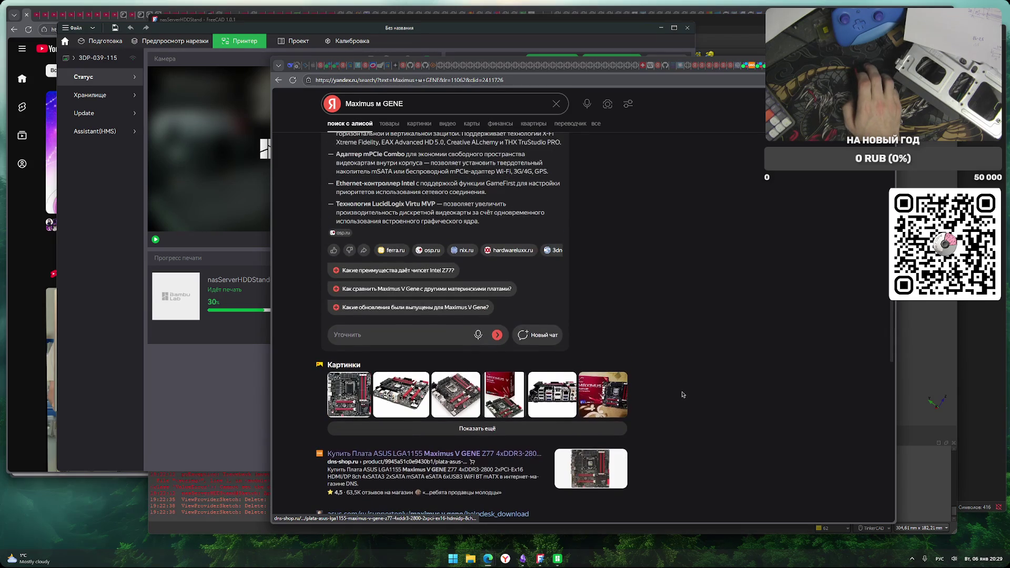
scroll(682, 385, "up", 10)
left_click(421, 400)
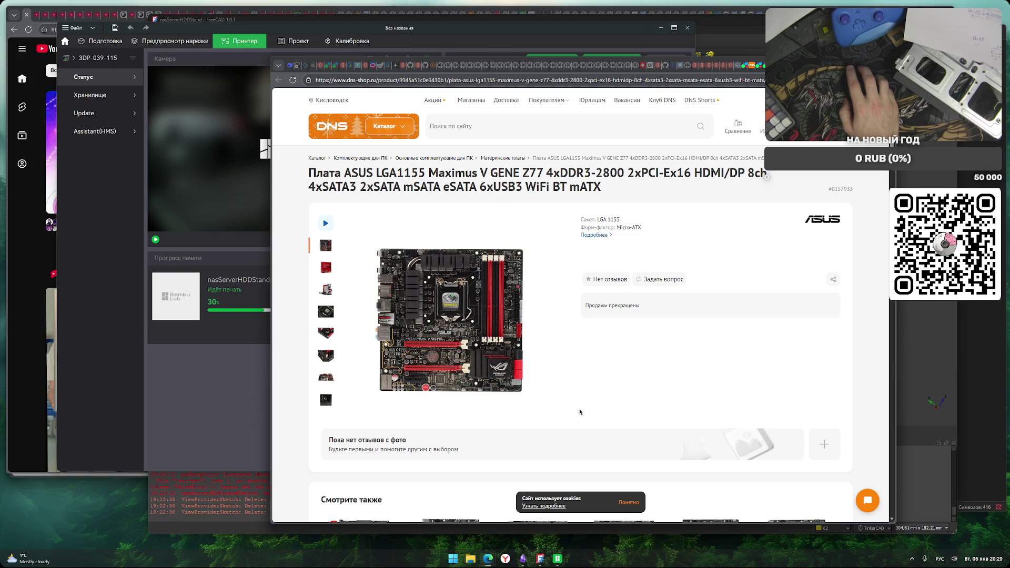
Expand all DNS Shop characteristics for the Maximus V GENE (14 power phases), then close the tab
scroll(562, 408, "down", 2)
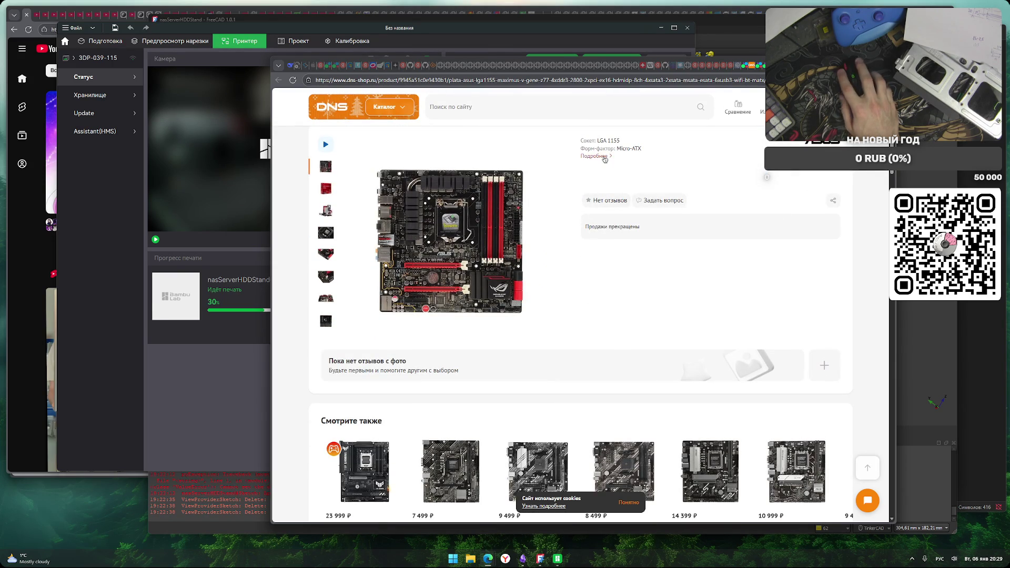
scroll(571, 327, "down", 10)
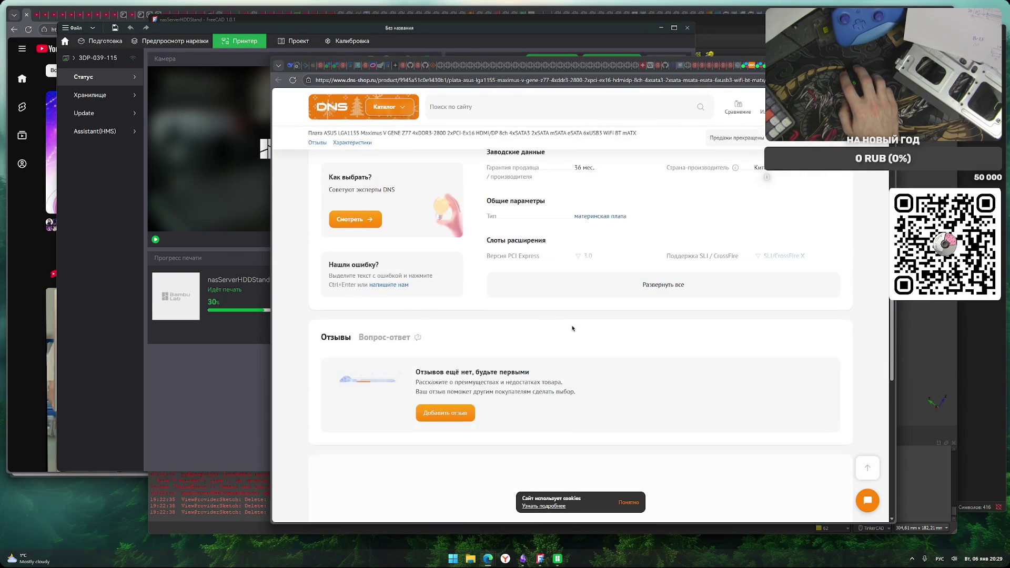
left_click(662, 285)
scroll(637, 371, "up", 1)
scroll(657, 366, "down", 5)
scroll(645, 368, "up", 3)
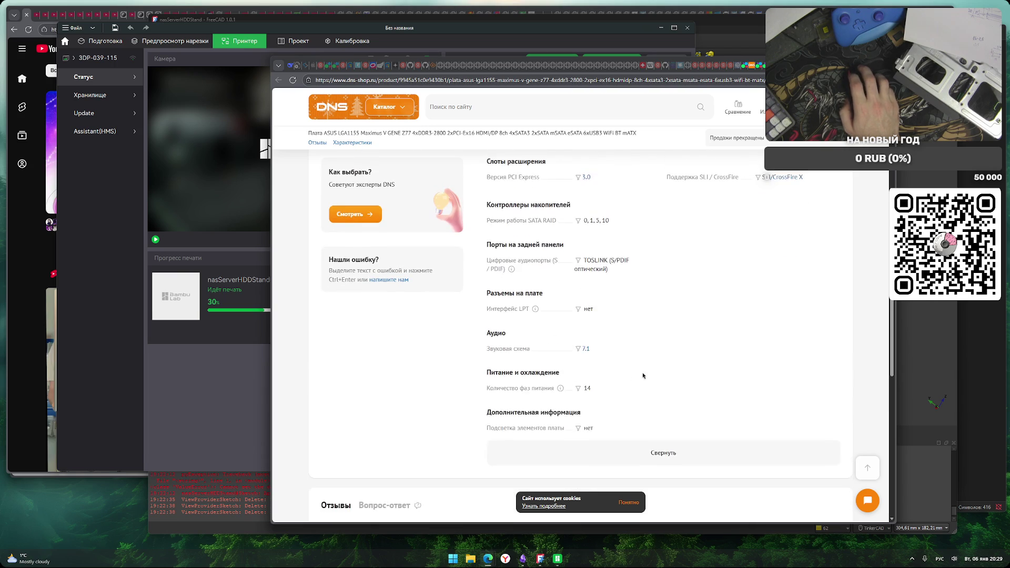
scroll(625, 363, "up", 6)
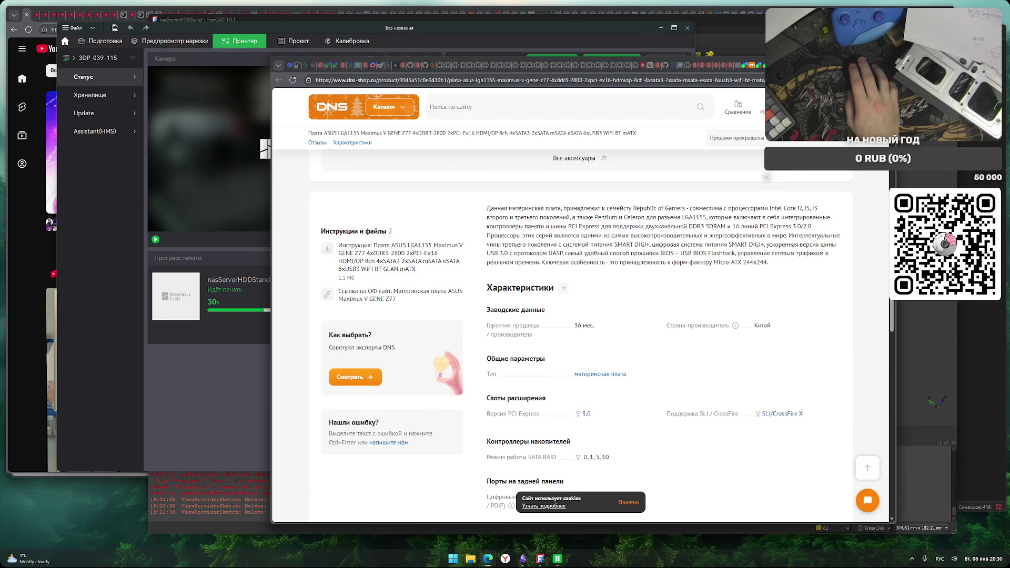
key("ctrl+w")
scroll(629, 355, "down", 3)
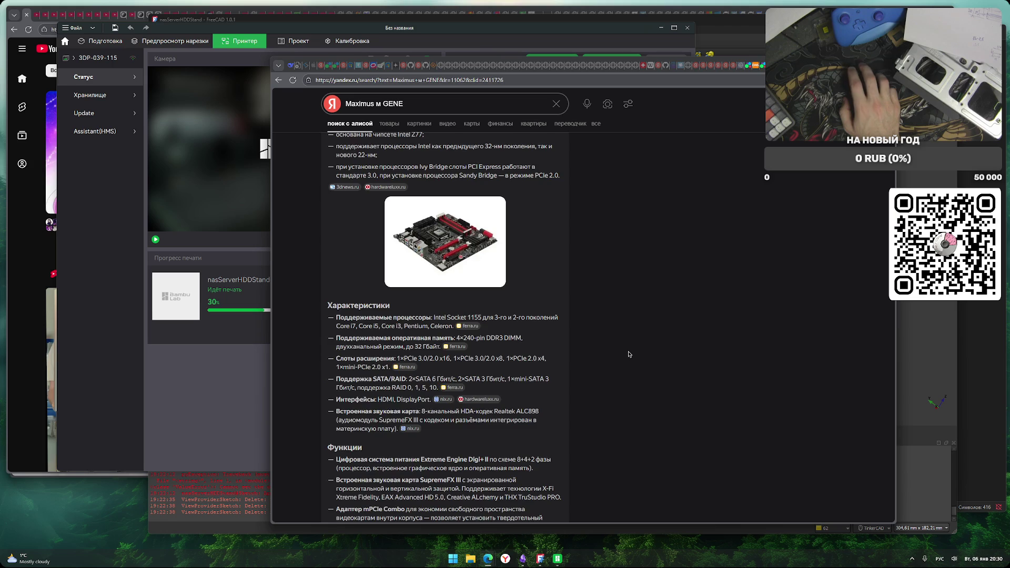
Search Yandex for 'maximus v gene размеры' to look up the board's dimensions
scroll(629, 355, "down", 10)
scroll(658, 234, "up", 3)
scroll(657, 234, "up", 8)
left_click(434, 104)
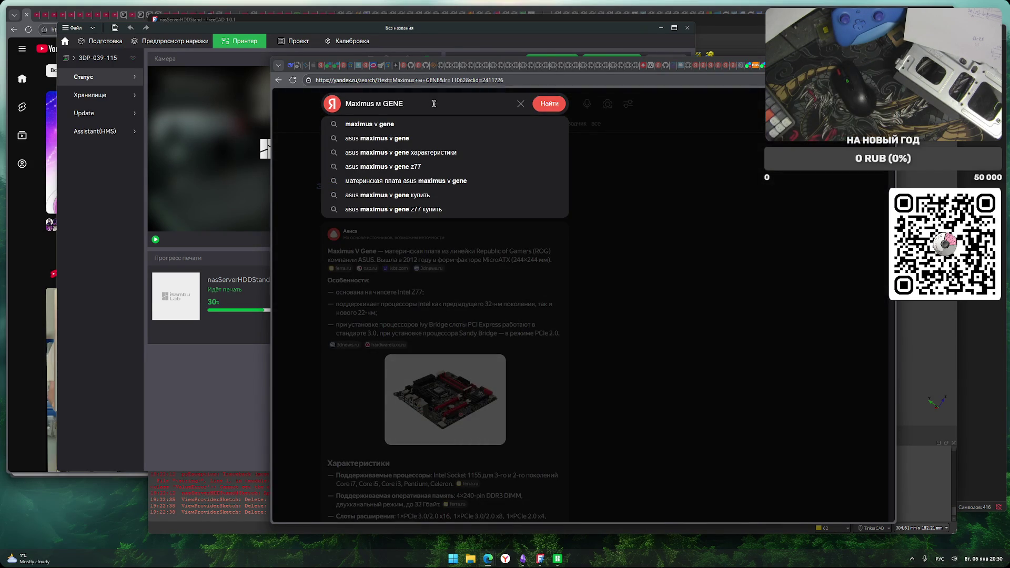
key("Down")
key("Return")
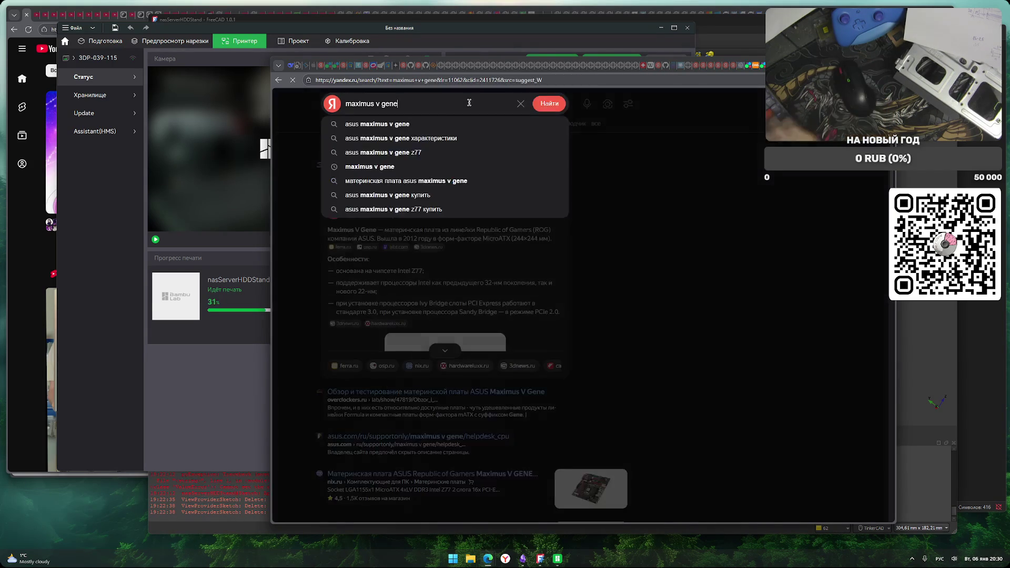
type("размеры")
key("Return")
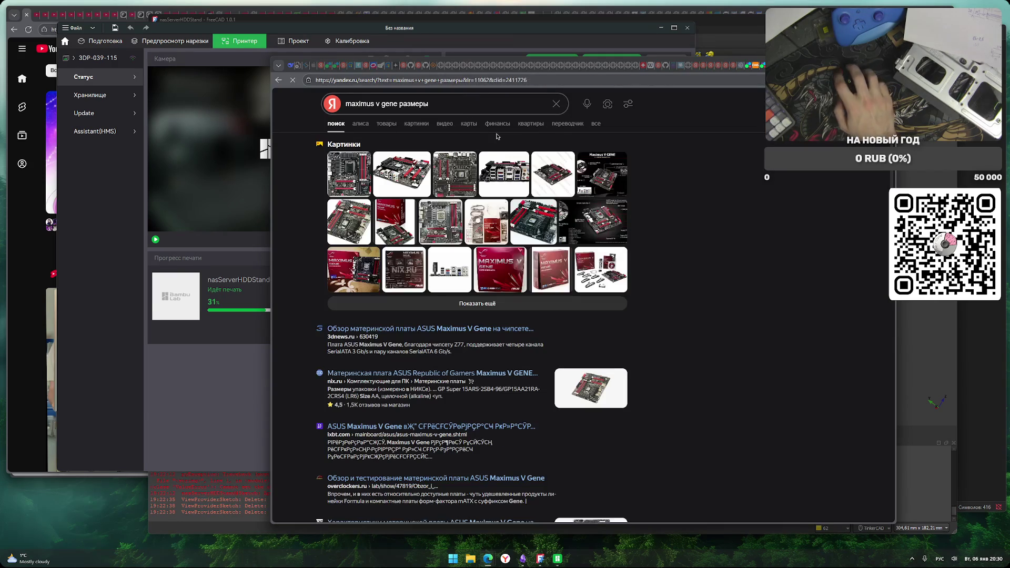